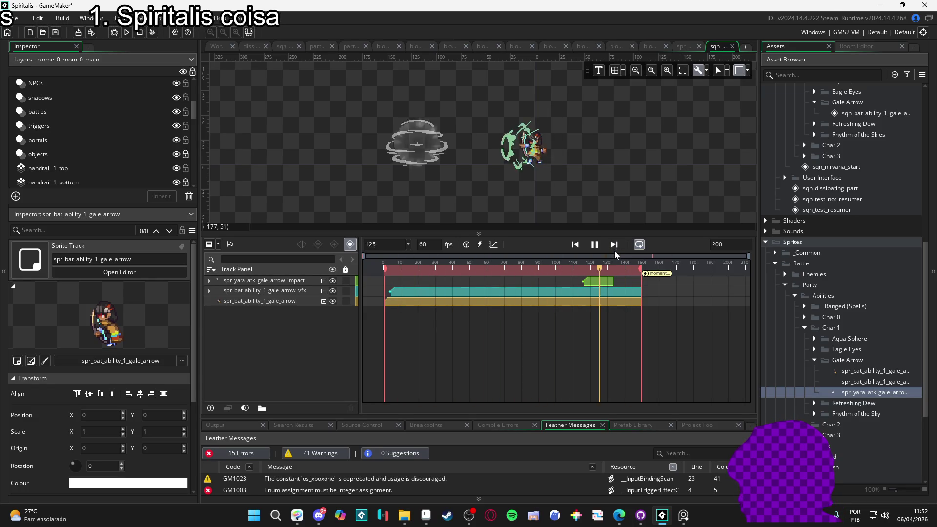
Pause the Gale Arrow sequence preview, scrub to around frame 144, and replay it
key(space)
mouse_move(599, 271)
mouse_down()
mouse_move(633, 277)
mouse_move(625, 282)
mouse_up()
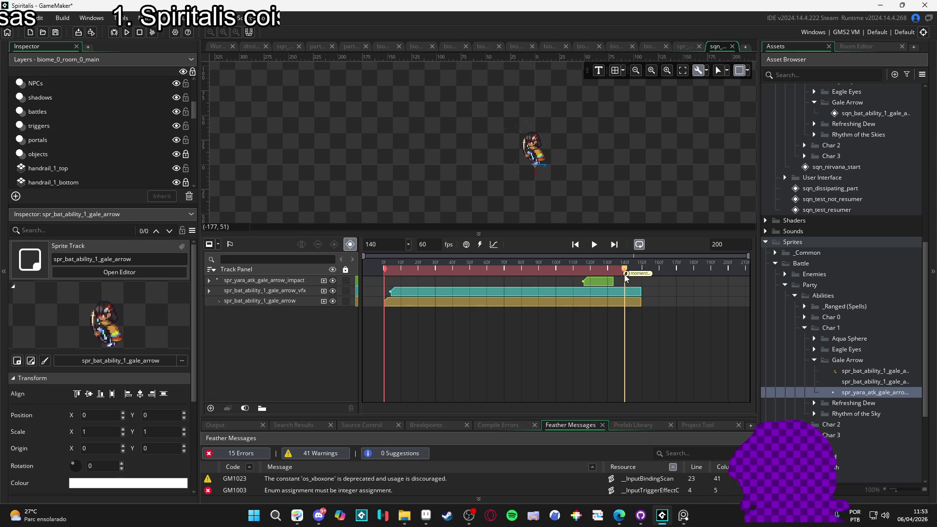
key(space)
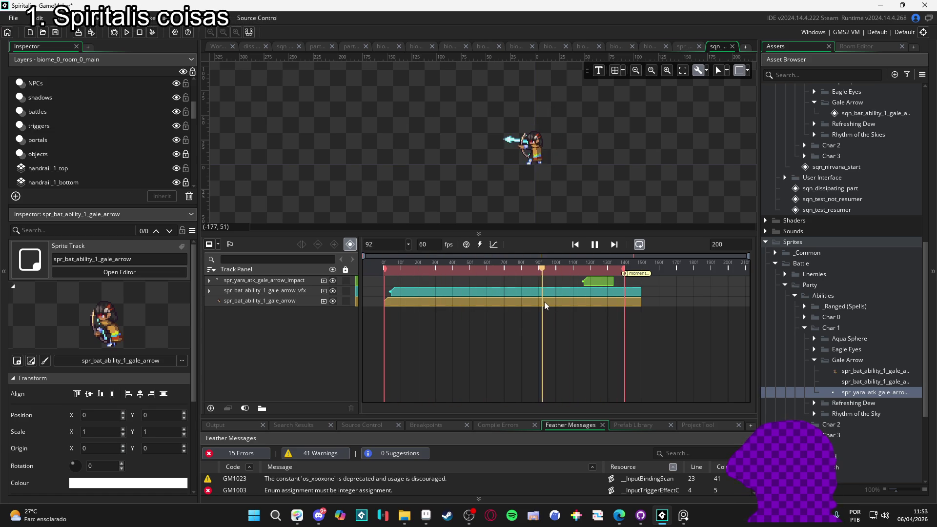
Move the impact track's Colour Multiply key to about frame 112 and replay the sequence
key(space)
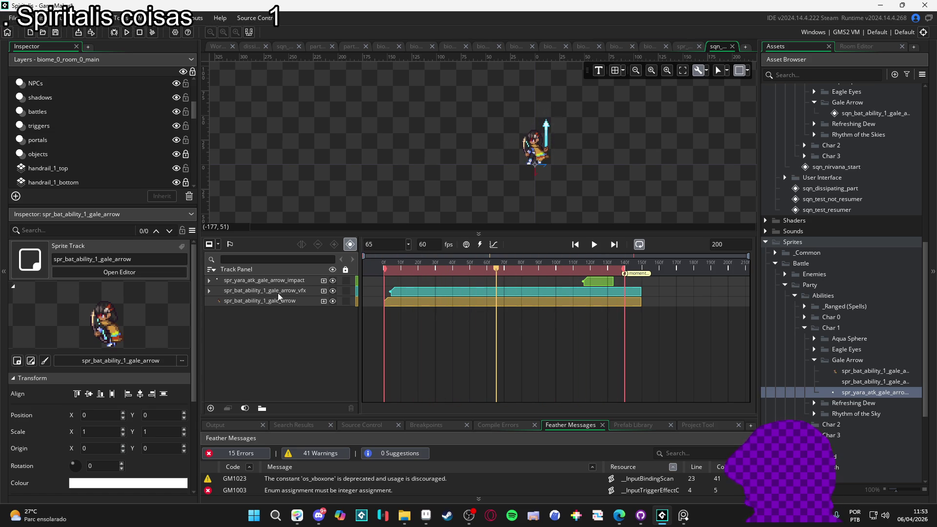
click(209, 290)
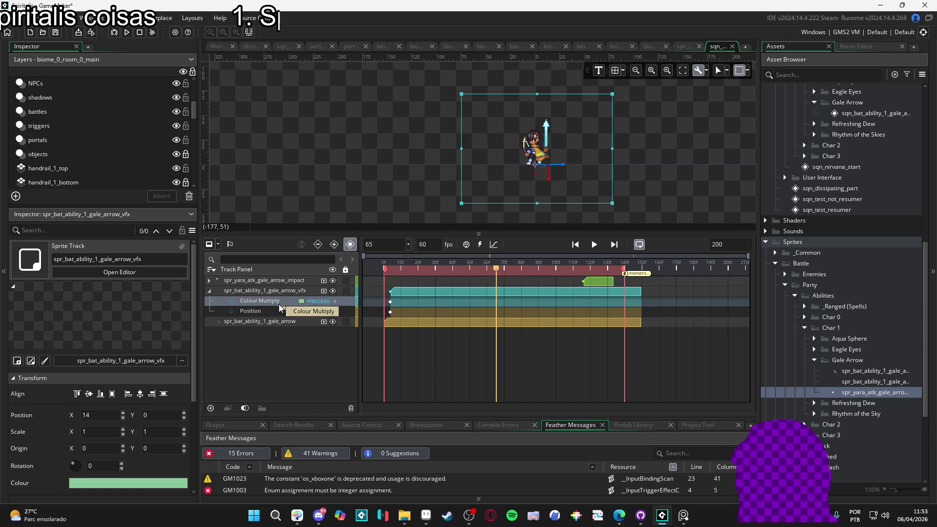
click(281, 281)
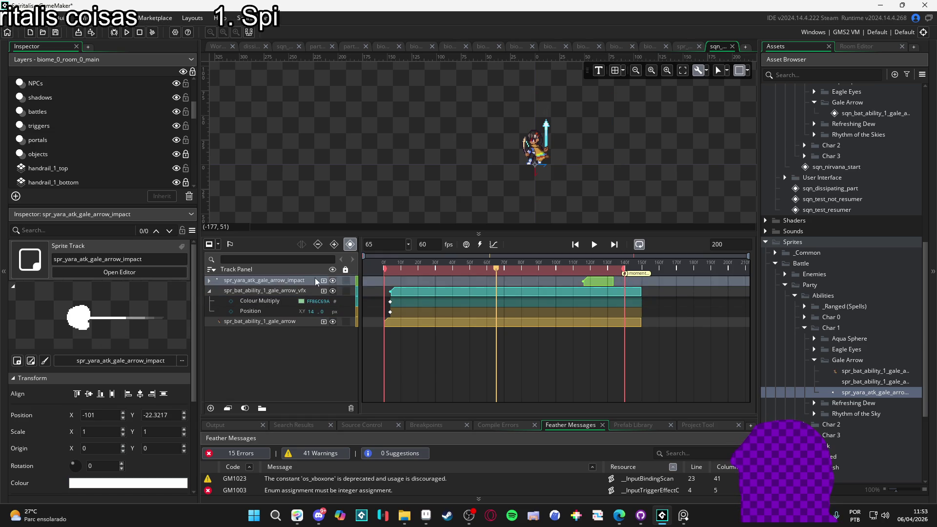
click(208, 280)
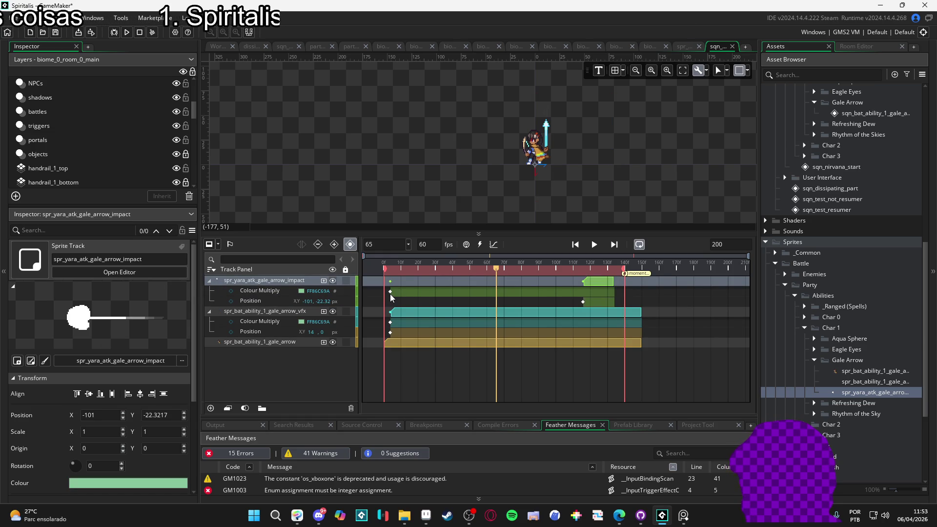
drag(390, 294, 584, 298)
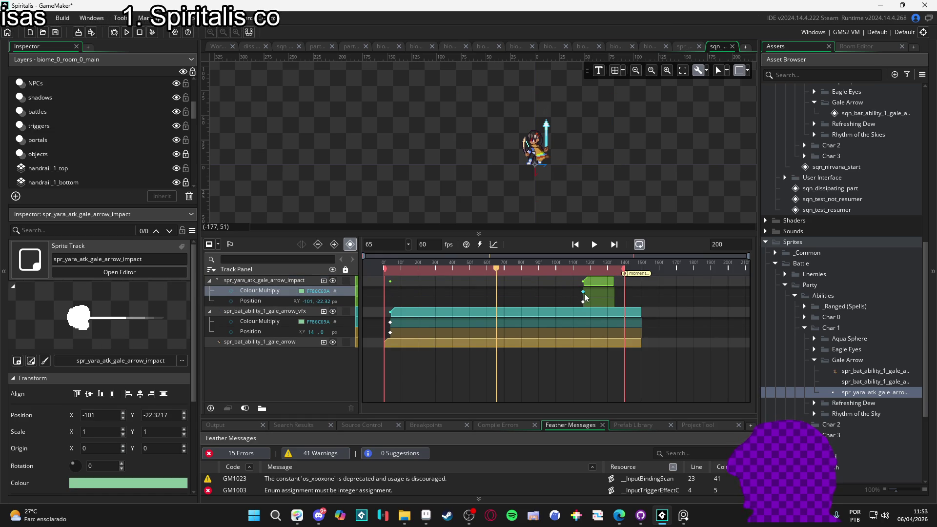
key(space)
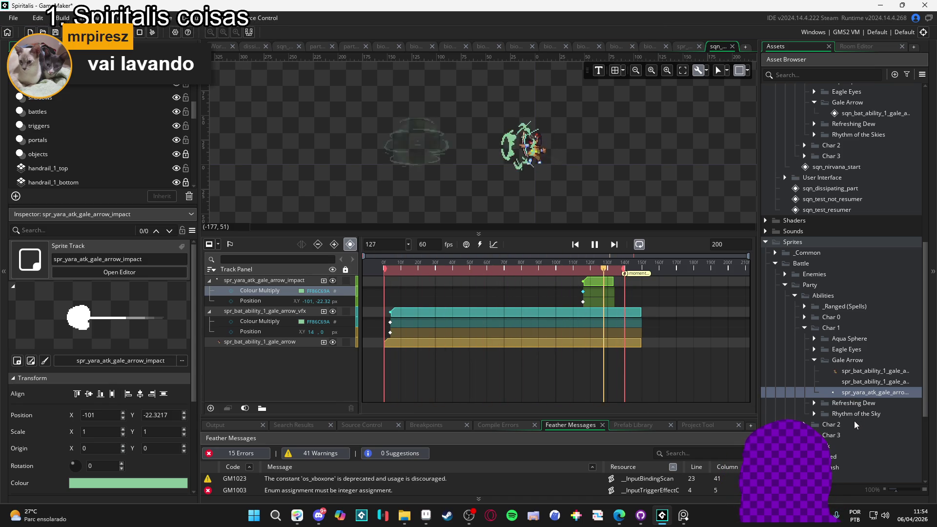
Give the impact sprite 15 fps in the Sprite Editor, then pause the sequence at frame 94
double_click(872, 396)
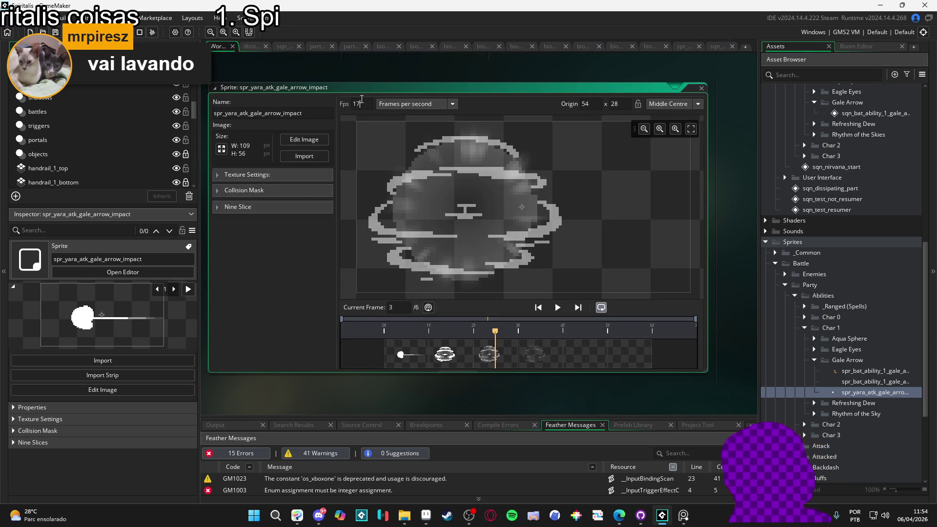
click(710, 46)
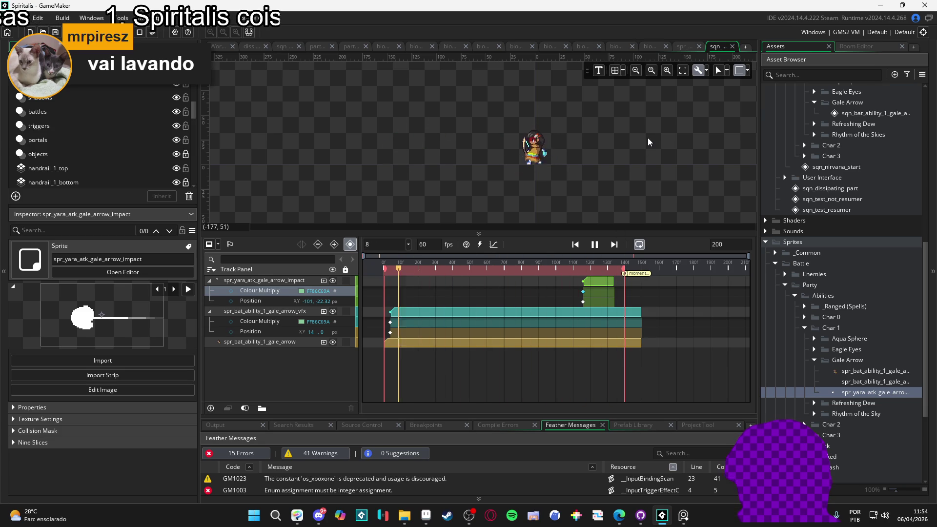
double_click(846, 395)
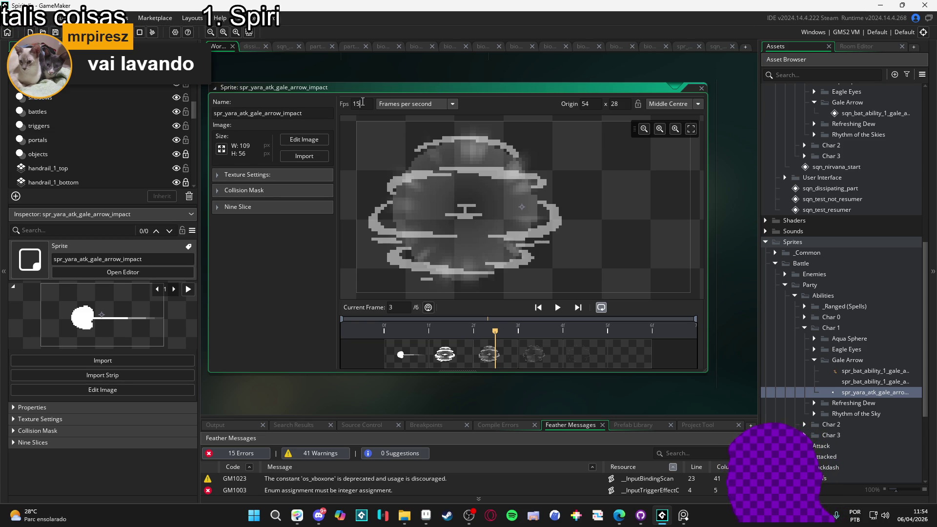
click(712, 46)
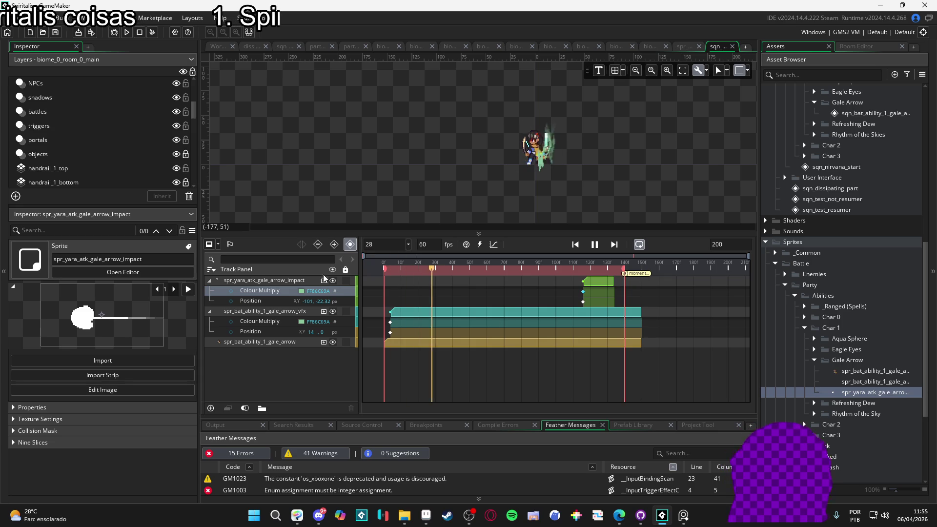
click(594, 244)
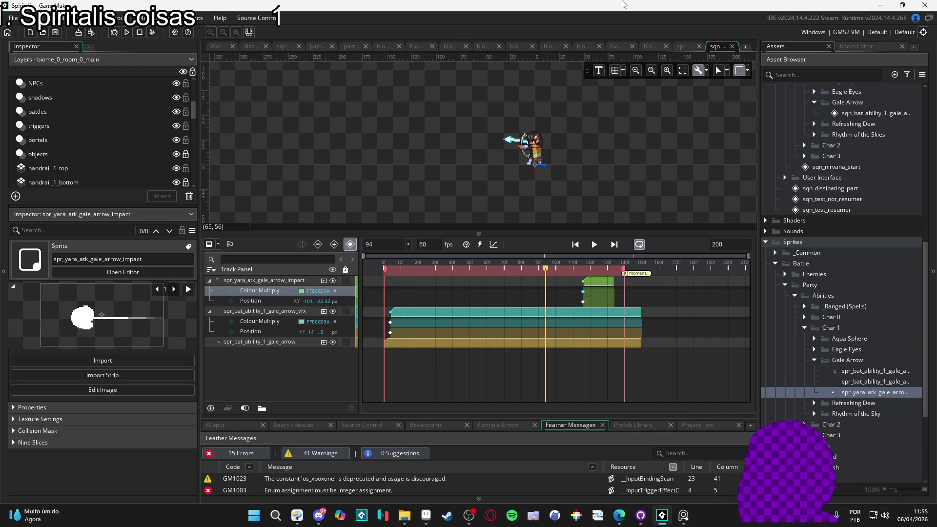
click(130, 17)
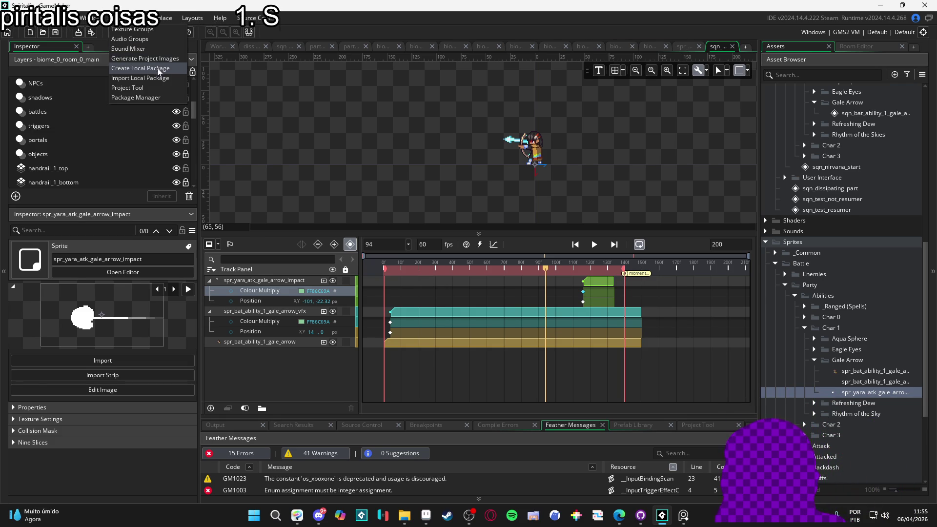
click(146, 68)
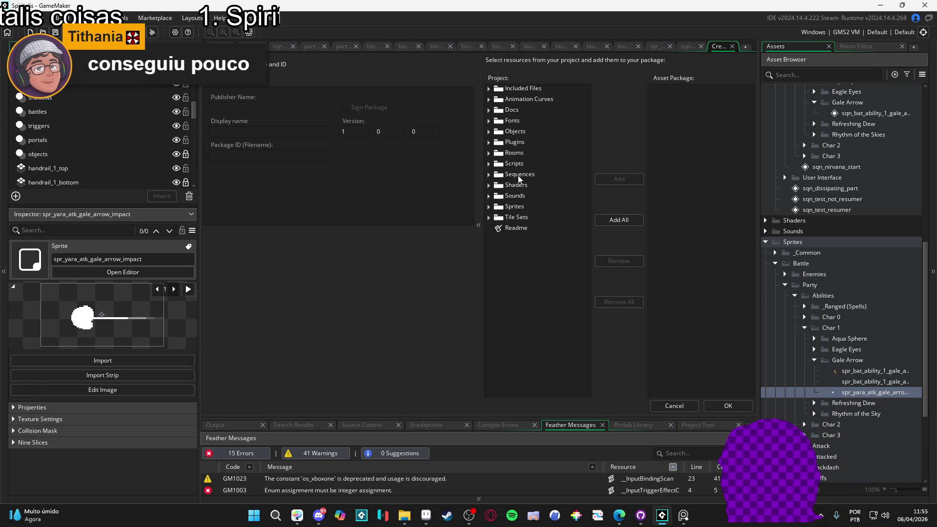
click(654, 406)
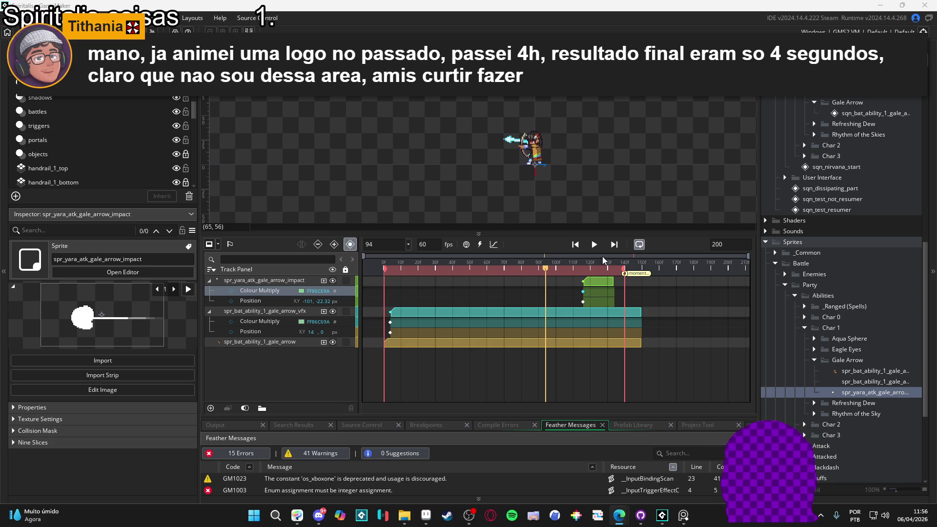
Play the sequence preview, then save and run the Spiritalis game with F5
click(595, 244)
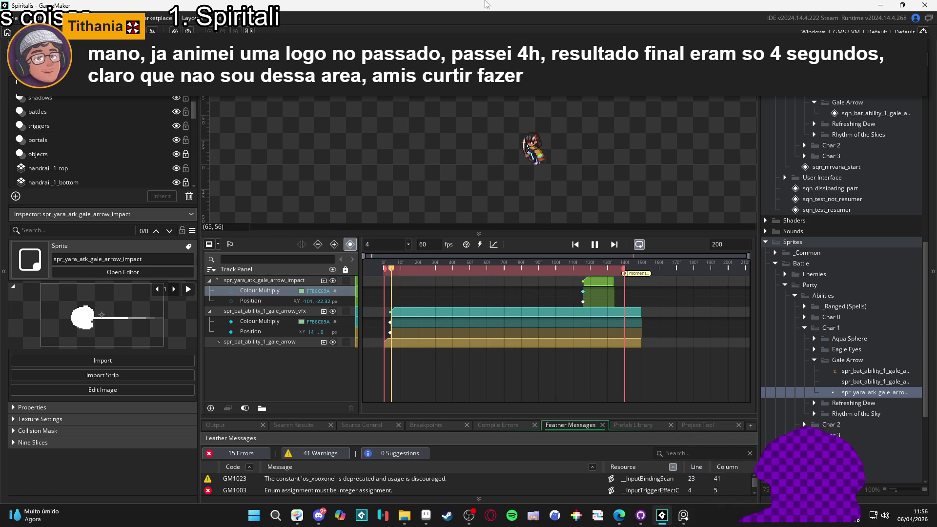
key(F5)
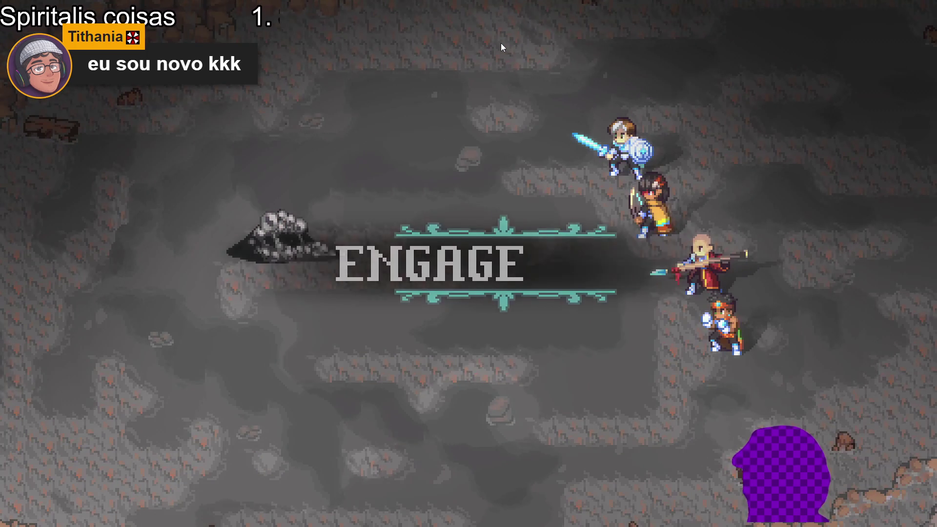
Have Yara cast Gale arrow on the Sloth Blob and dismiss the battle results
key(Down)
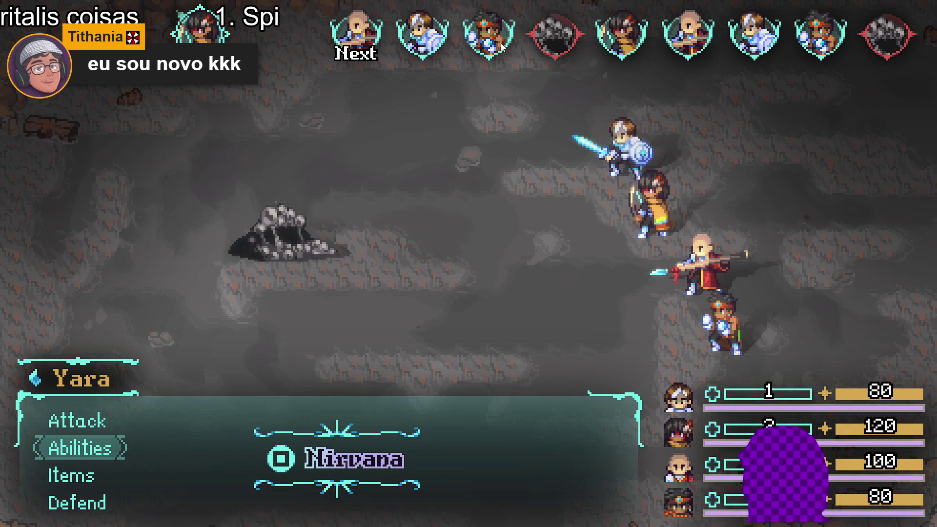
key(Return)
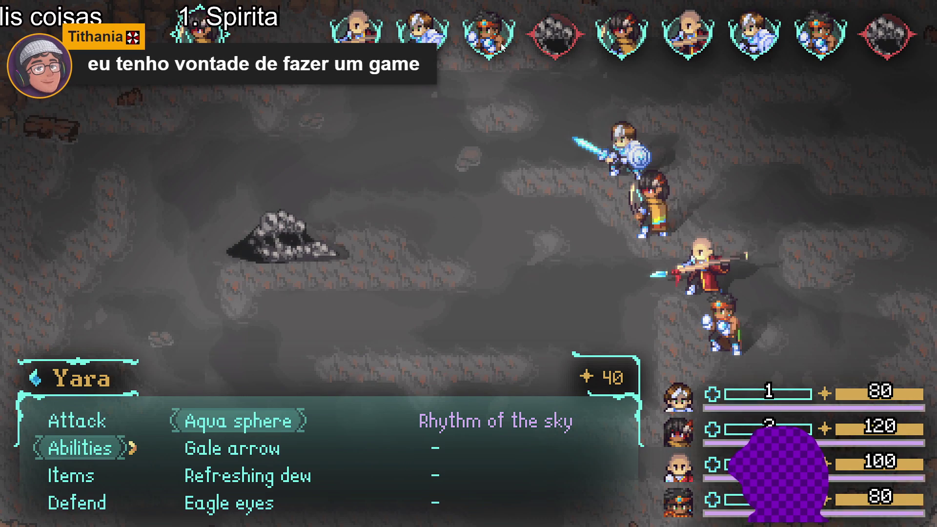
key(Down)
key(Return)
key(Return)
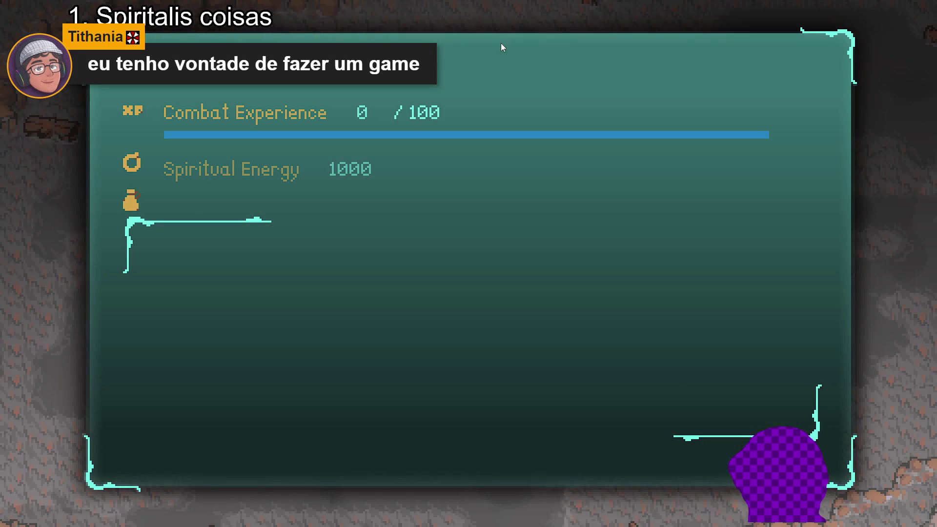
key(Return)
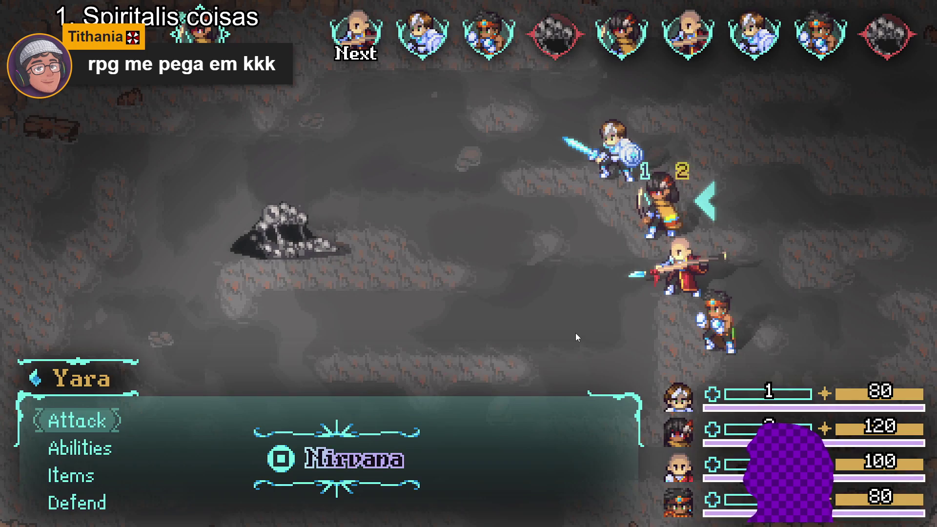
Cast Eagle eyes on Thenba
key(Down)
key(Down)
key(Up)
key(Return)
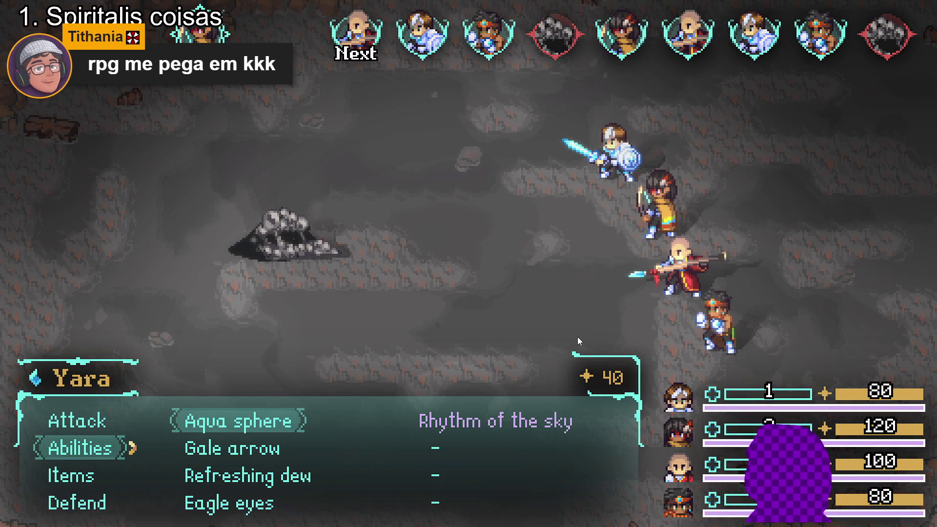
key(Down)
key(Down)
key(Down)
key(Return)
key(Down)
key(Down)
key(Down)
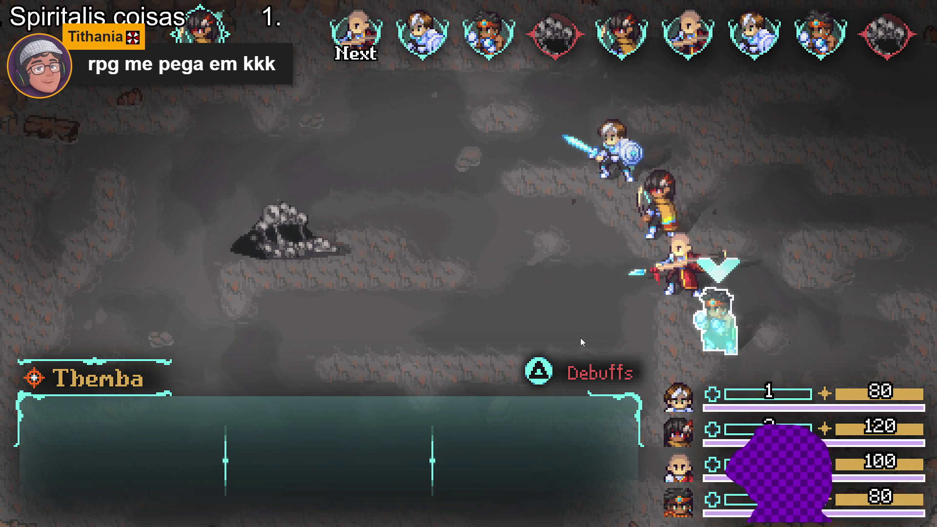
key(Return)
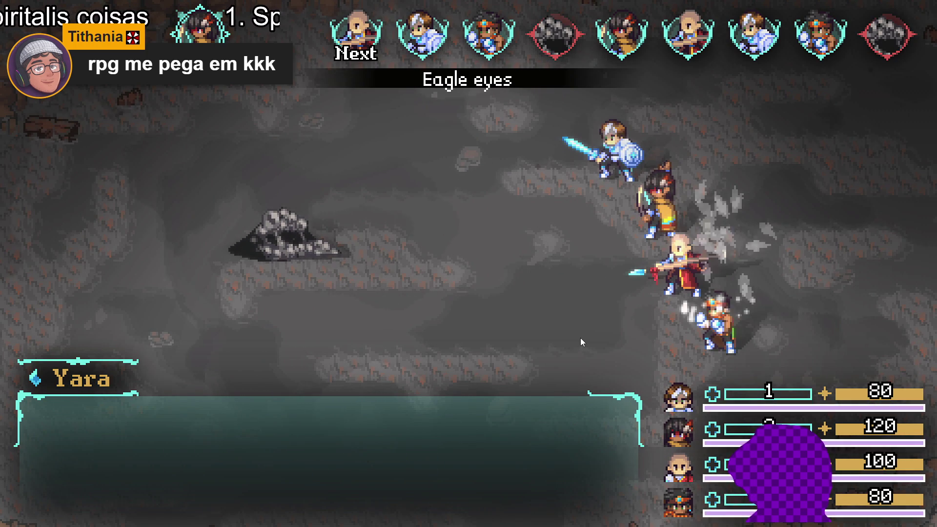
Have Zhe Wu cast Abyssal Bog on the Sloth Blob
key(Down)
key(Down)
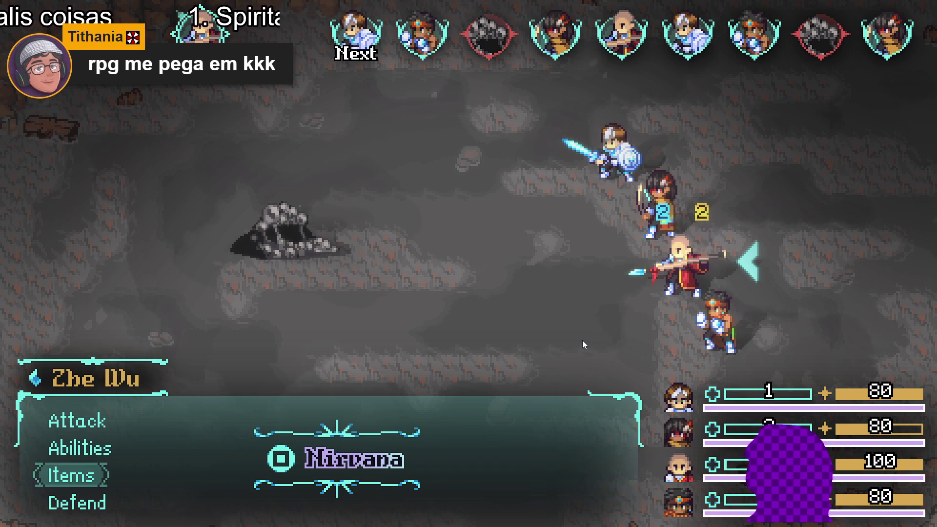
key(Down)
key(Up)
key(Up)
key(Return)
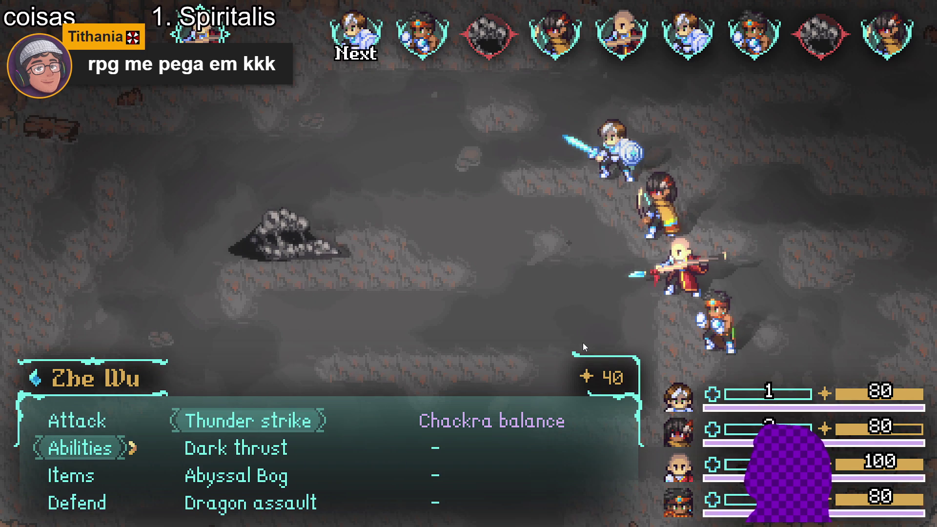
key(Down)
key(Down)
key(Return)
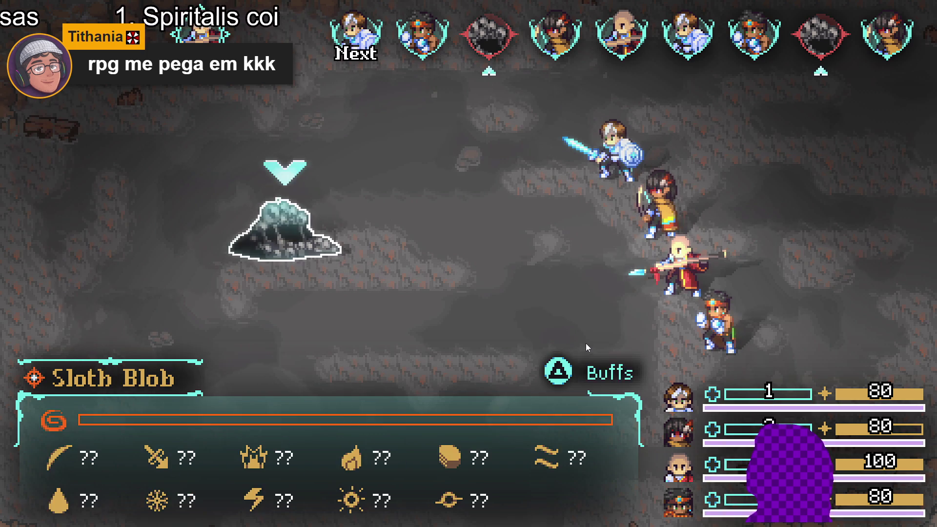
key(Return)
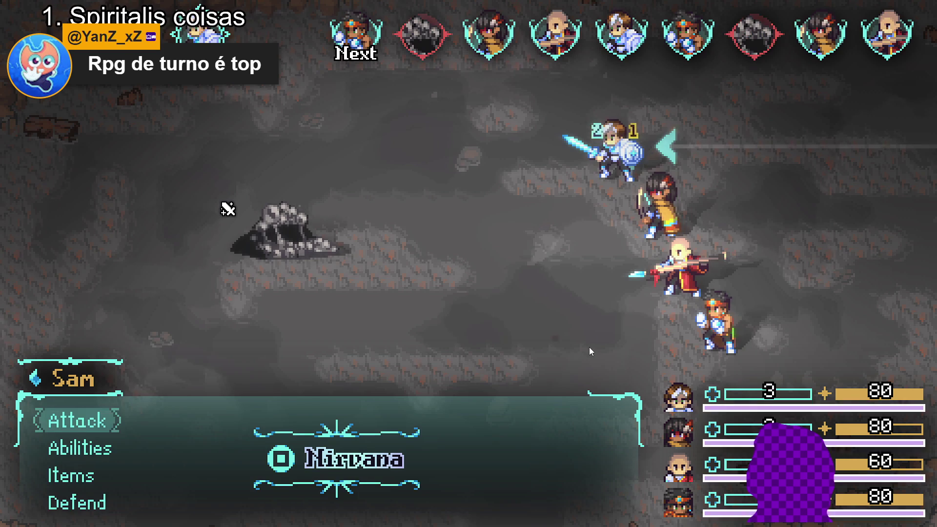
Have Sam cast the Nirvana ability
key(Down)
key(Down)
key(Down)
key(Up)
key(Up)
key(Return)
key(Down)
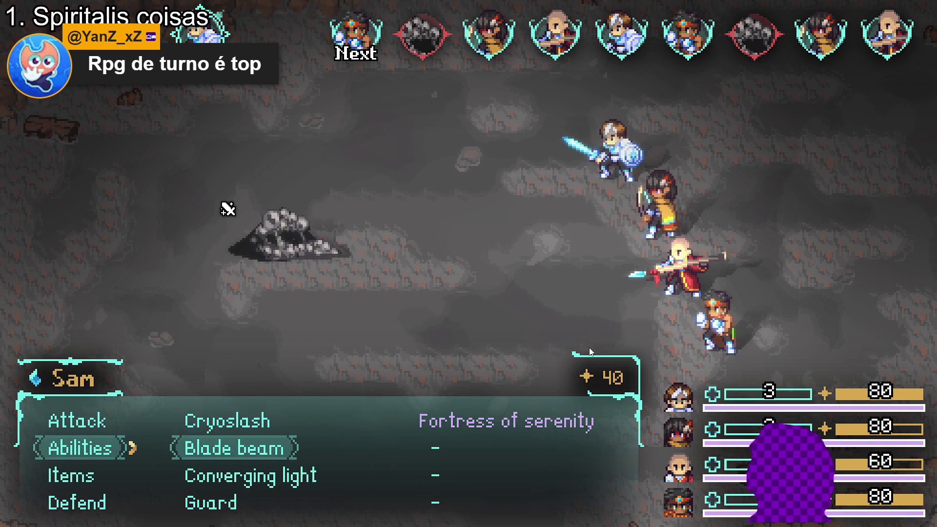
key(Down)
key(Up)
key(Return)
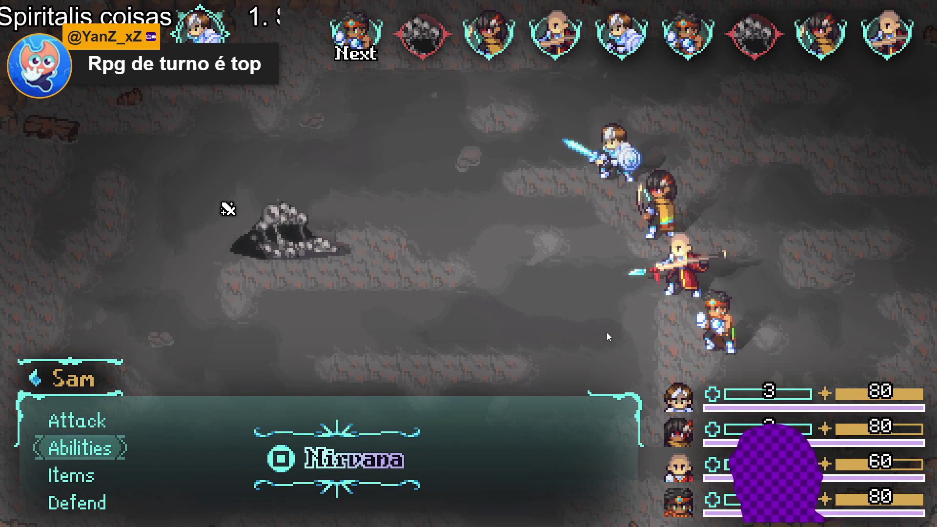
Cast Fortress of serenity on an ally
key(Return)
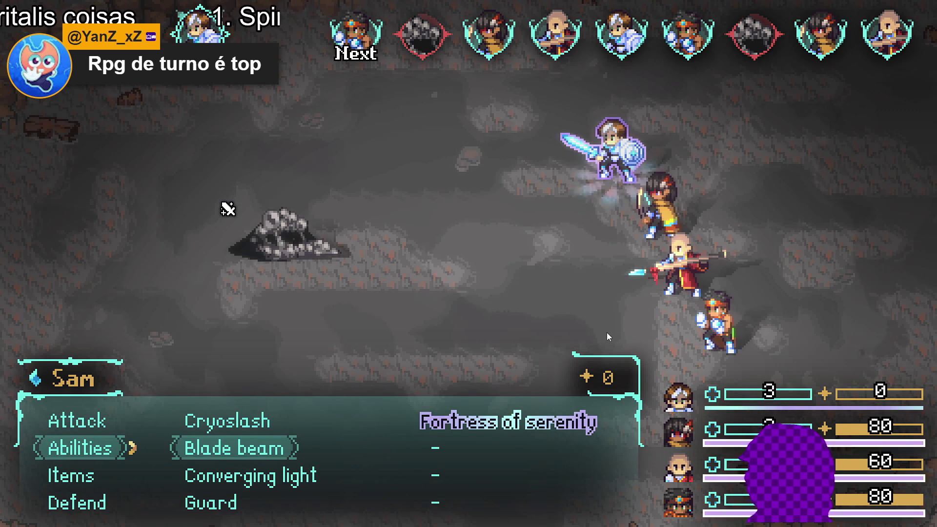
key(Right)
key(Up)
key(Return)
key(Return)
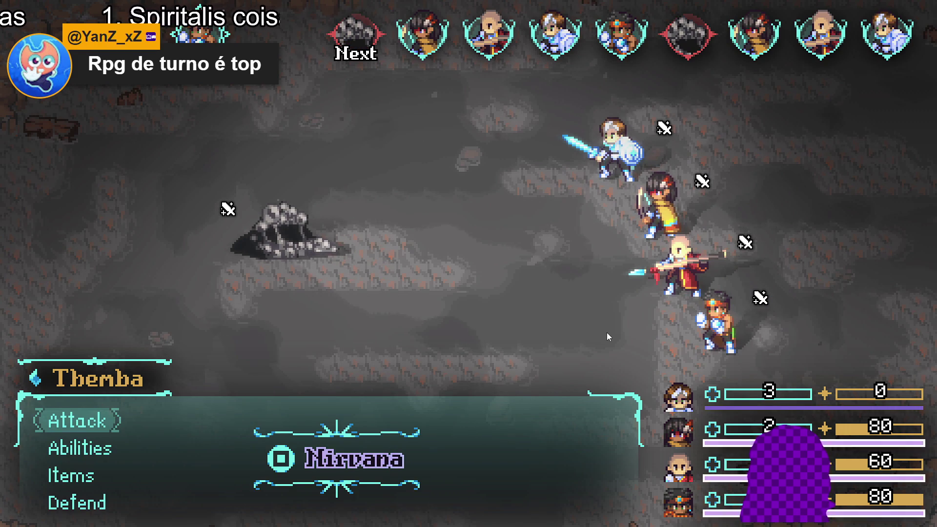
Have Themba use Flaming Uppercut on the Sloth Blob
key(Down)
key(Down)
key(Up)
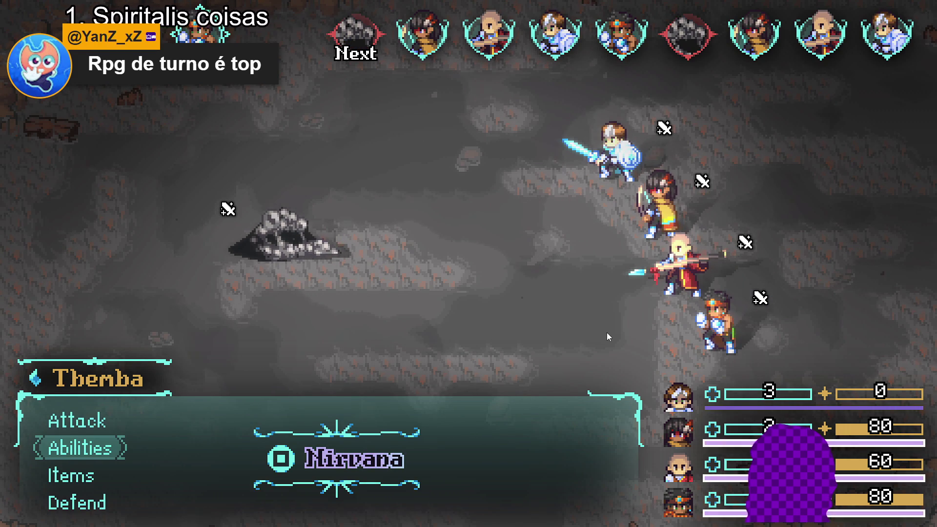
key(Down)
key(Up)
key(Down)
key(Up)
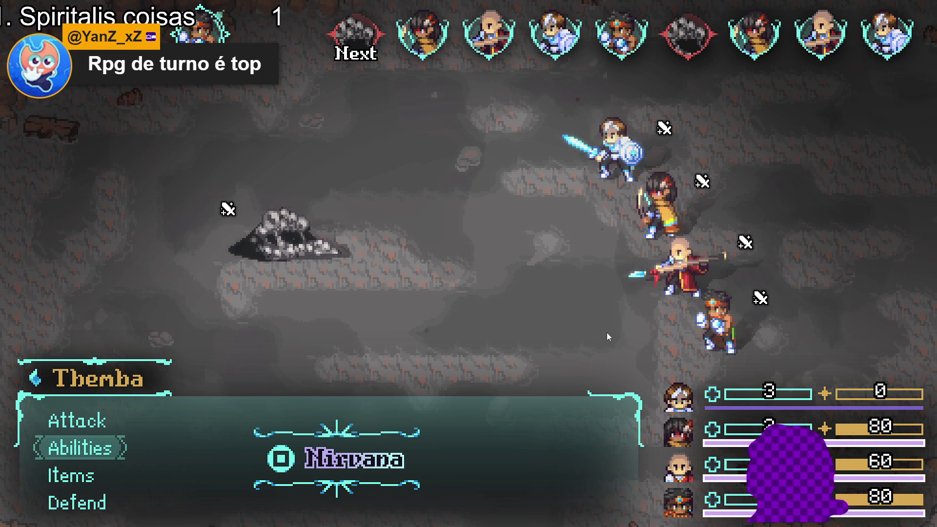
key(Down)
key(Up)
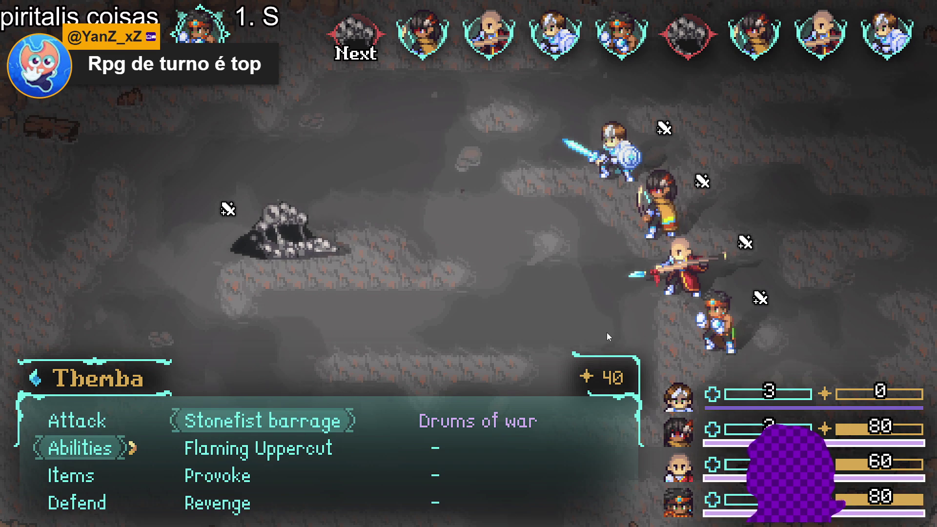
key(Down)
key(Return)
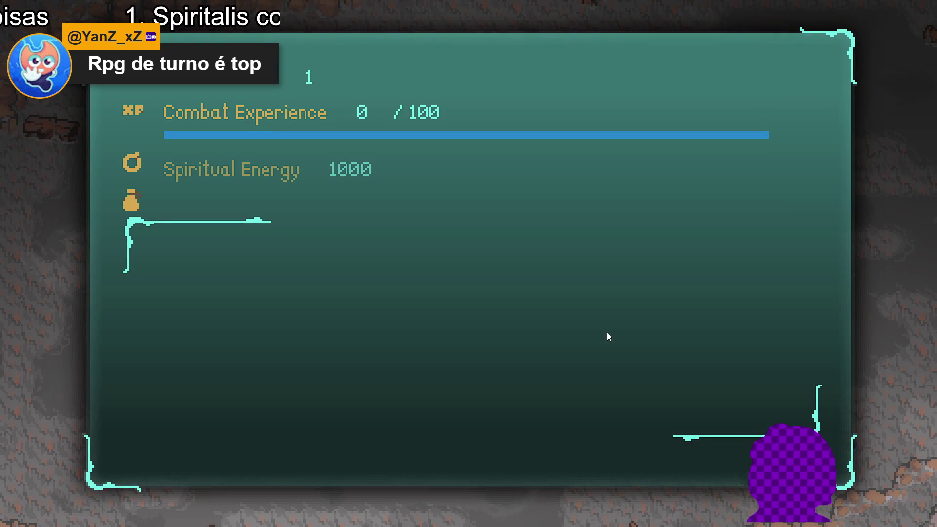
Collect the battle spoils and walk the party up and right through the cave
key(Return)
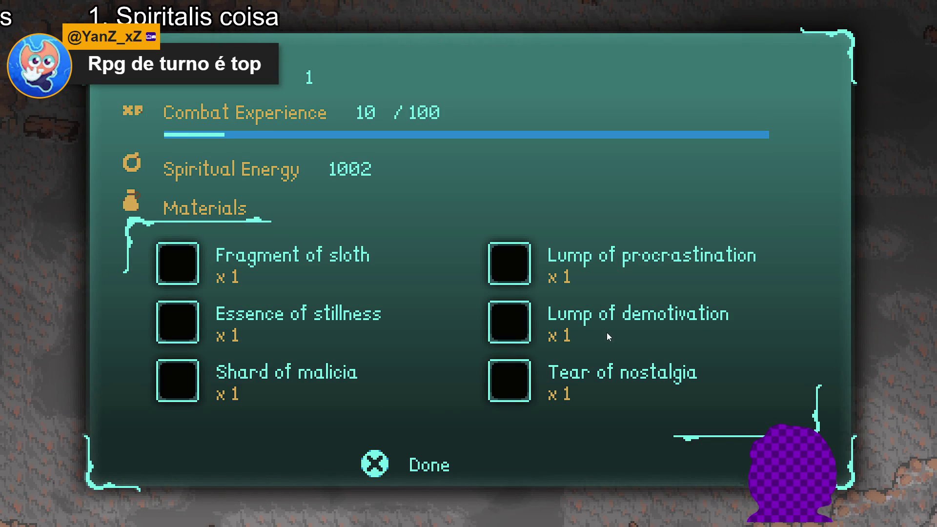
key(Return)
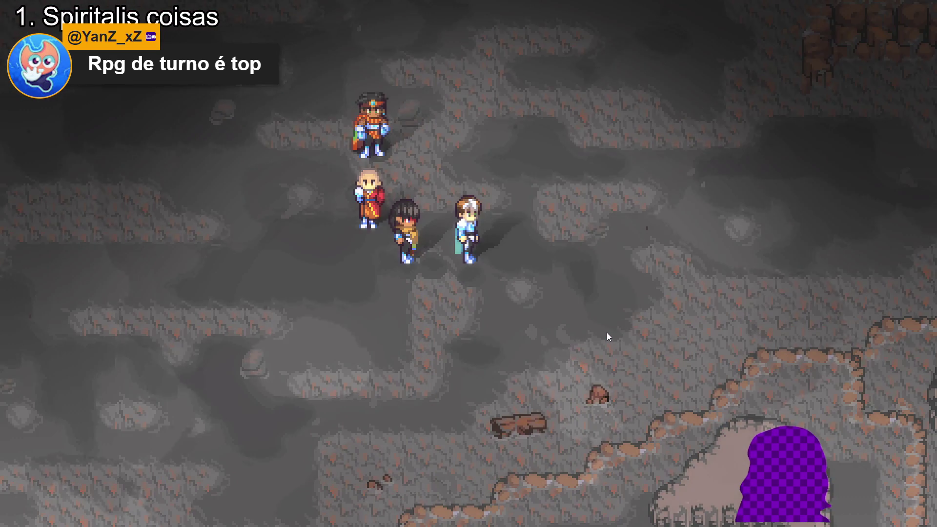
key(Up)
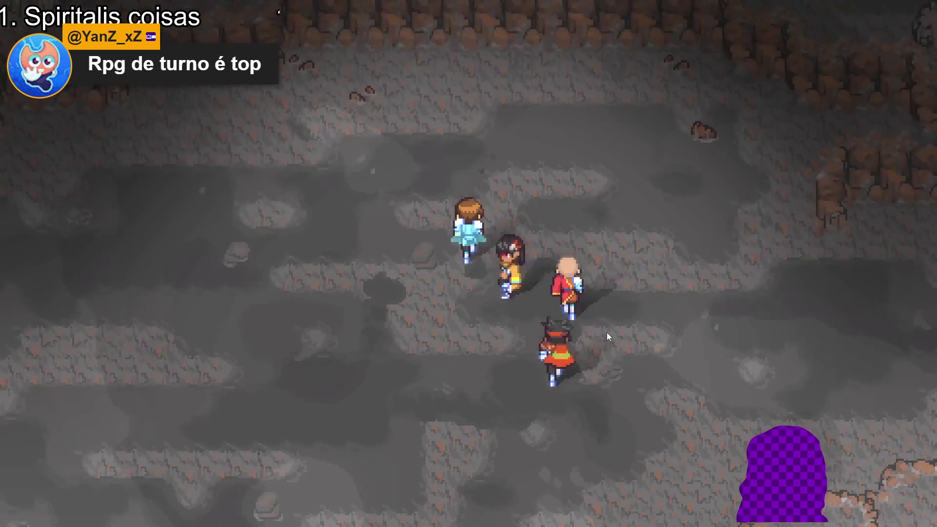
key(Right)
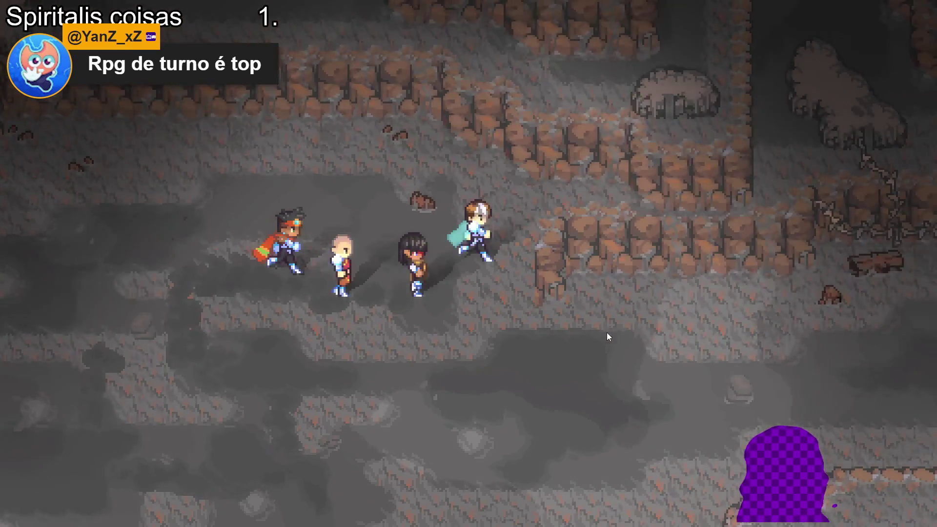
key(Right)
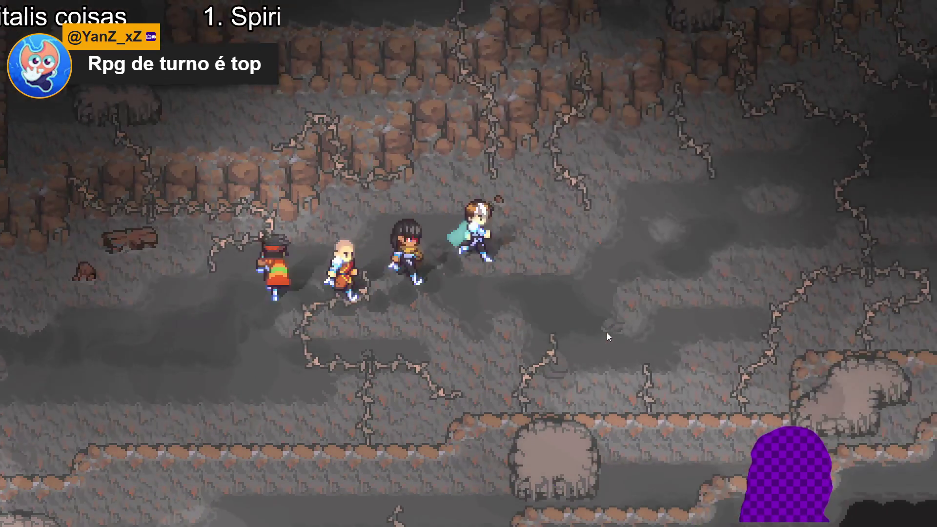
Open the party menu and go to Sam's abilities screen
key(Right)
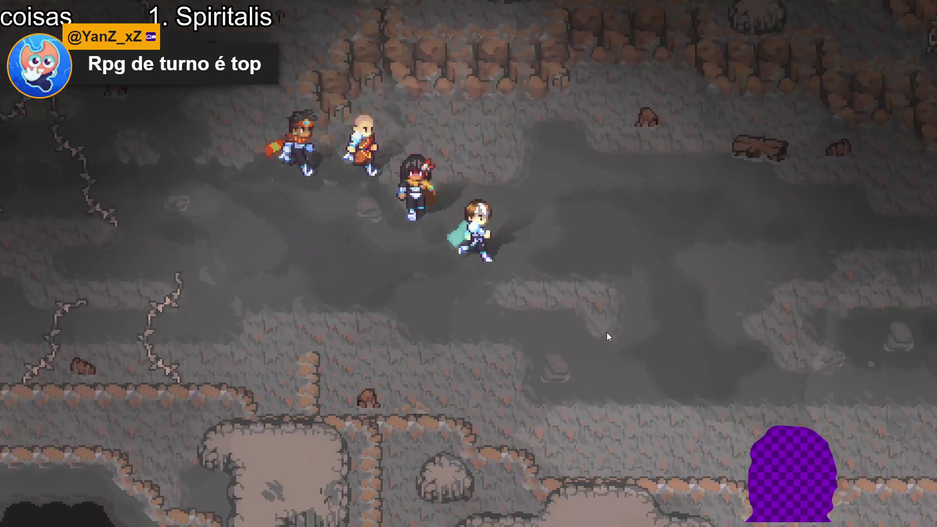
key(Escape)
key(Down)
key(Down)
key(Down)
key(Up)
key(Up)
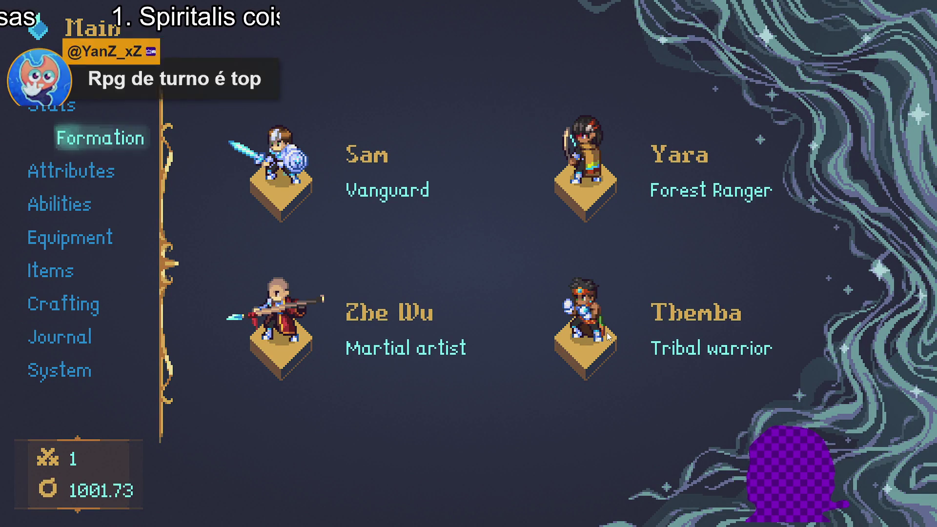
key(Down)
key(Down)
key(Down)
key(Down)
key(Up)
key(Up)
key(Up)
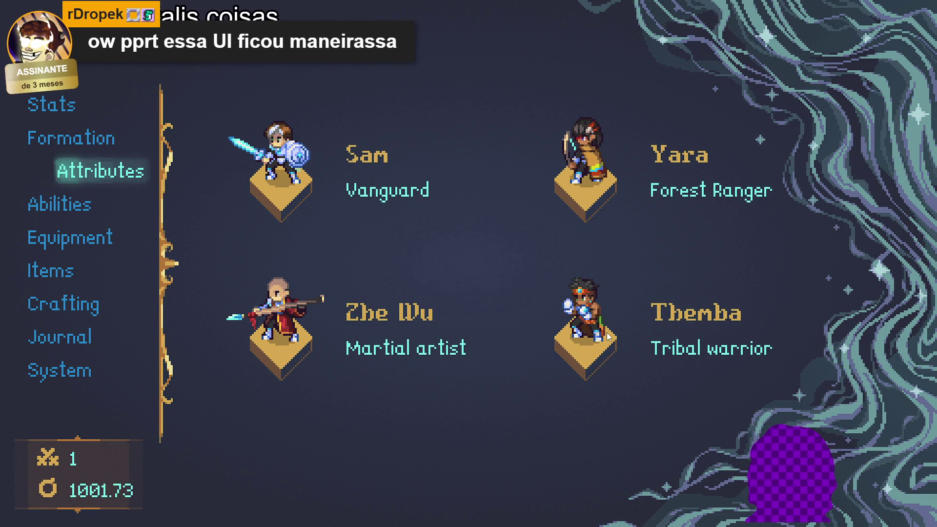
Unlock and equip Sam's Retribution I passive
key(Down)
key(Return)
key(Down)
key(Down)
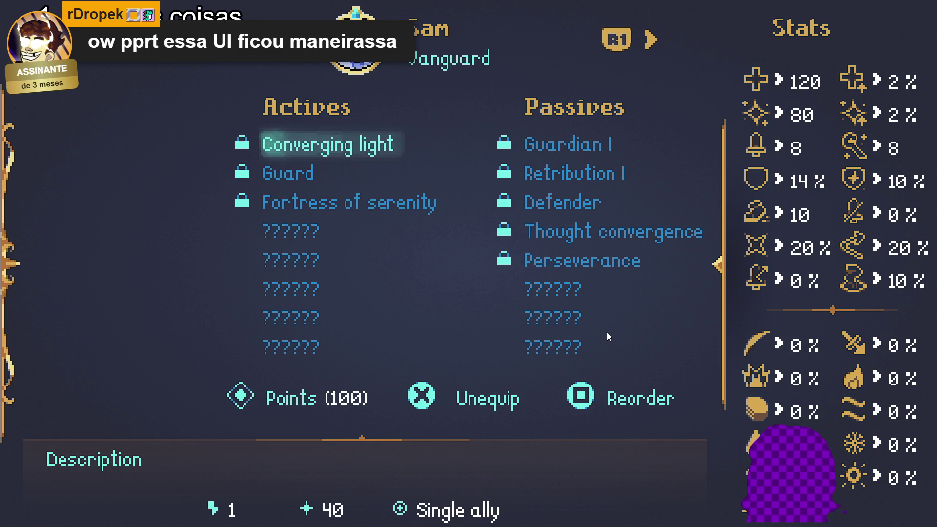
key(Up)
key(Up)
key(Up)
key(Right)
key(Down)
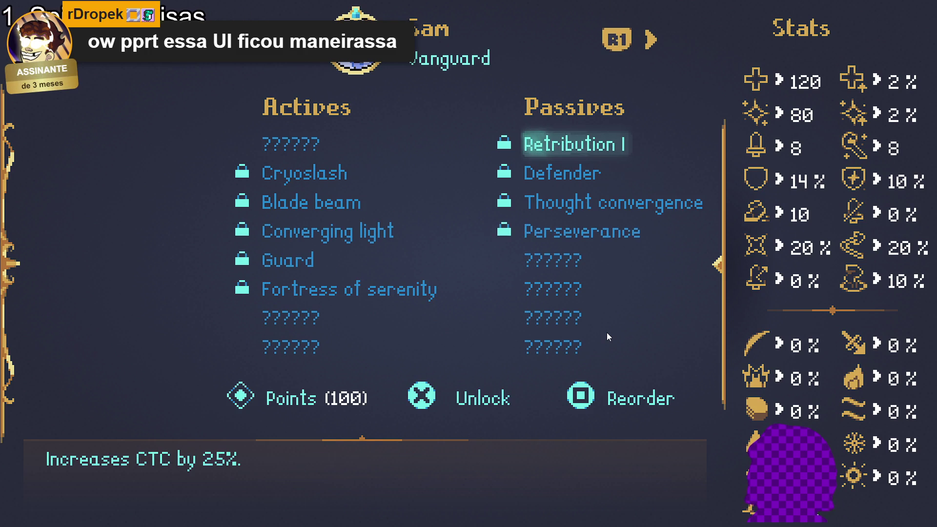
key(Return)
key(Return)
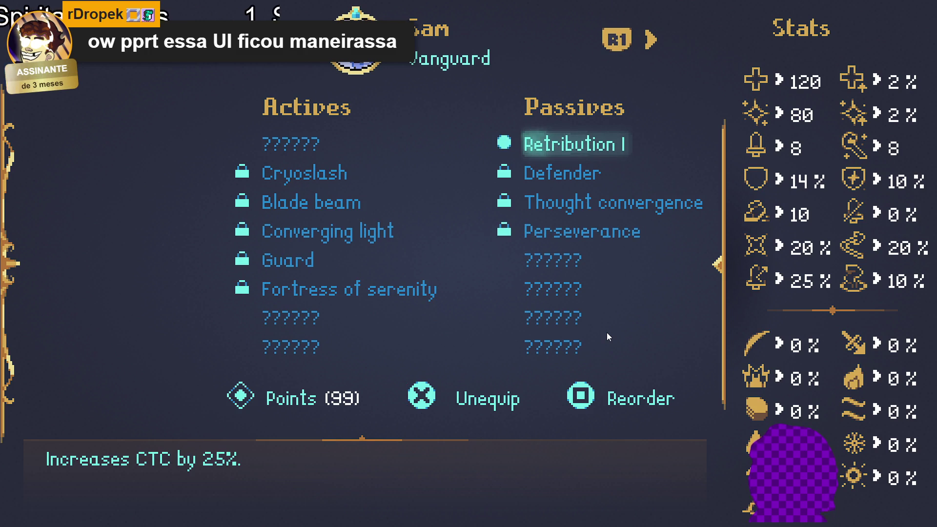
key(Escape)
key(Down)
key(Down)
key(Return)
Browse the party's items, then open the journal on its Monsters tab
key(Down)
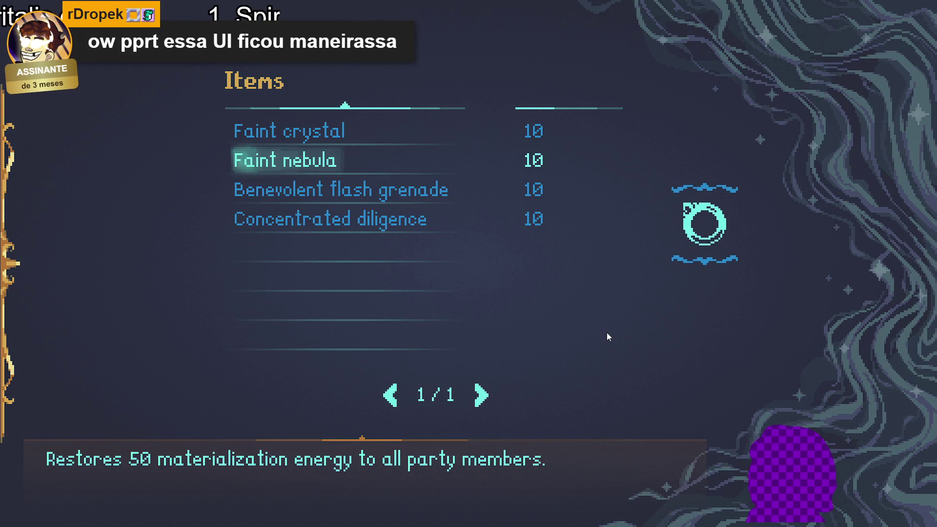
key(Down)
key(Down)
key(Escape)
key(Down)
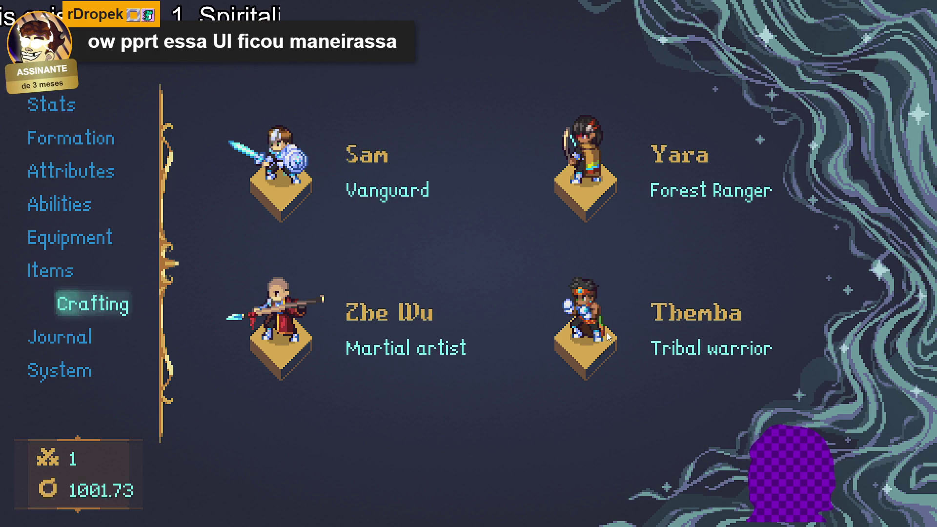
key(Down)
key(Return)
key(e)
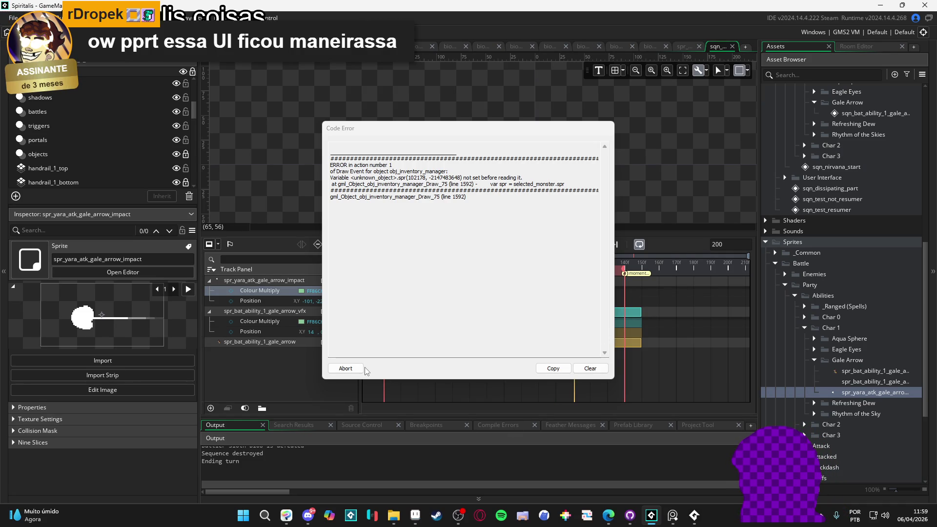
Dismiss the obj_inventory_manager code error and inspect the gale arrow vfx track
click(346, 372)
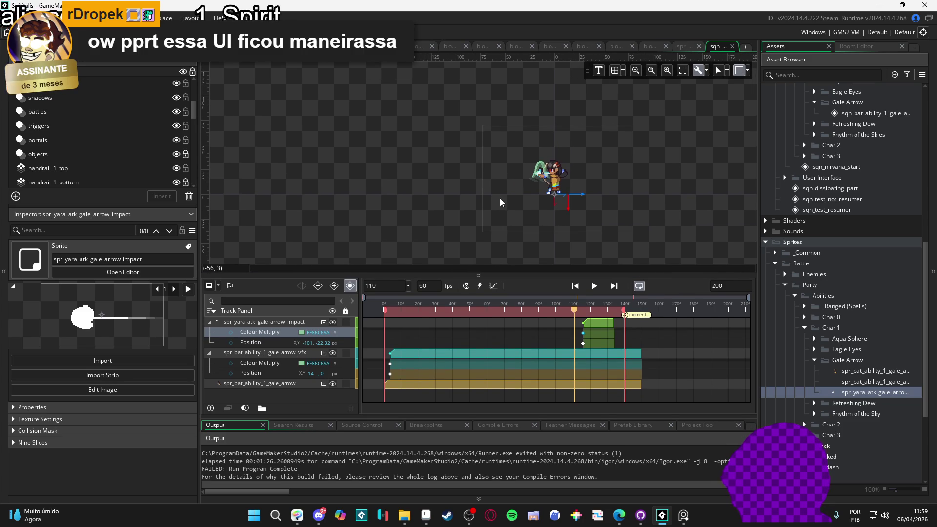
scroll(496, 223, up, 1)
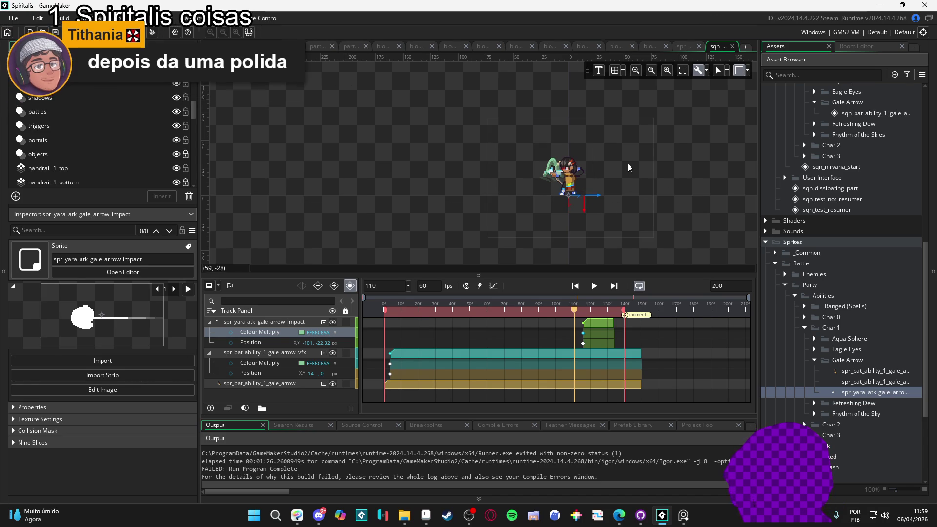
click(588, 172)
click(725, 146)
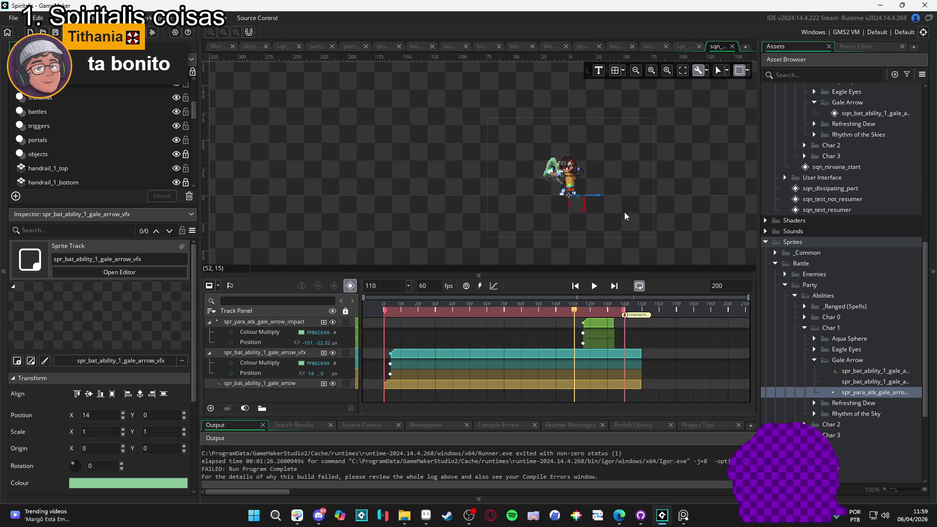
Review the Gale Arrow VFX sprite frames and sequence, then minimize GameMaker
click(691, 51)
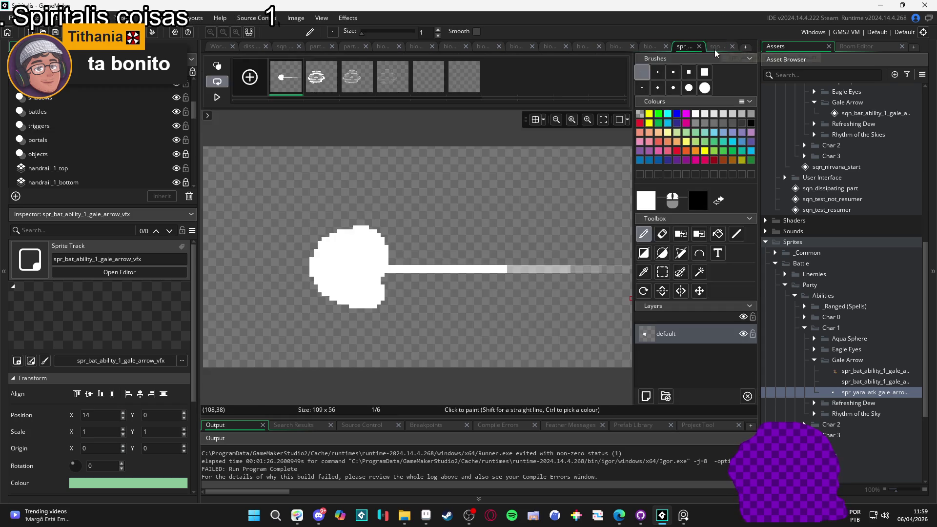
click(714, 49)
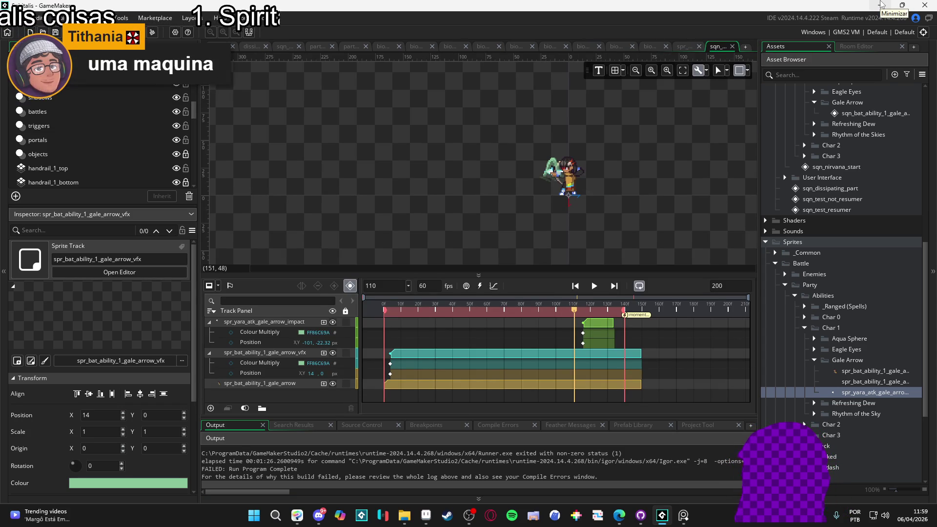
click(882, 5)
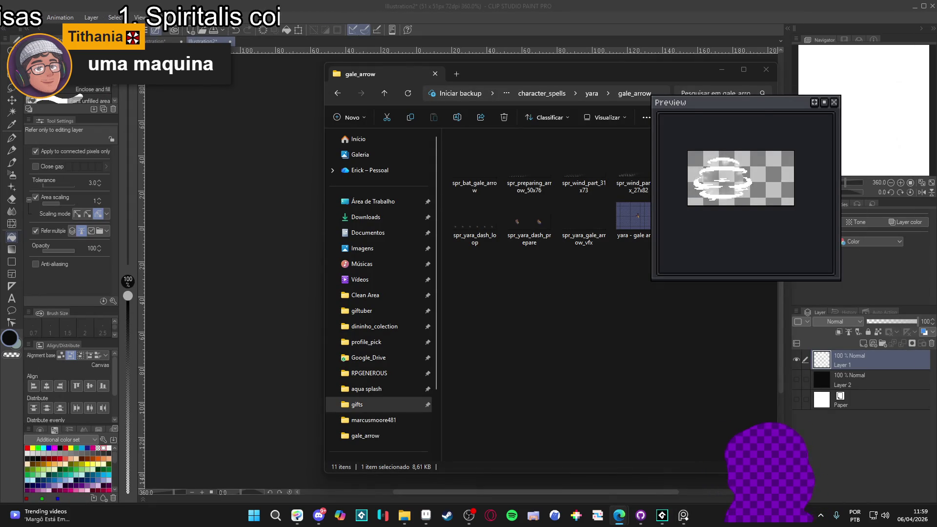
Minimize Clip Studio Paint and switch to the browser on a new tab
click(544, 5)
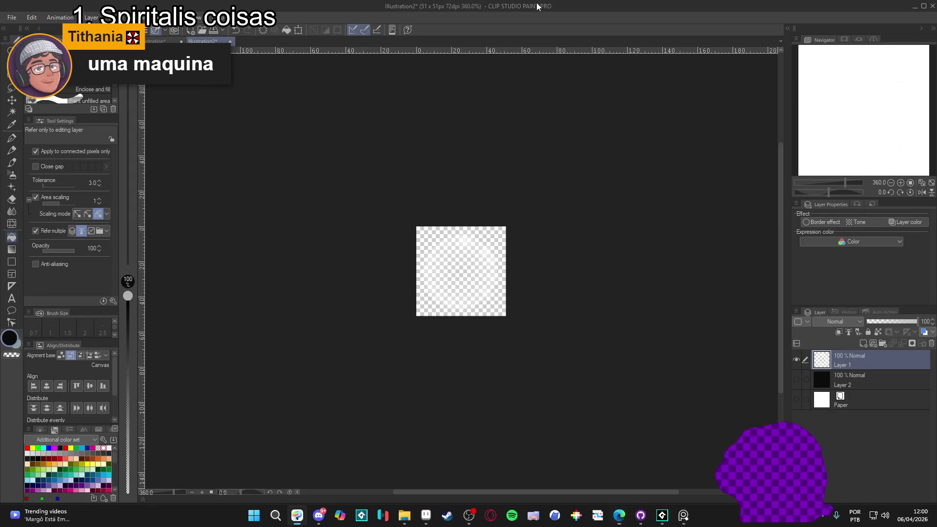
click(912, 9)
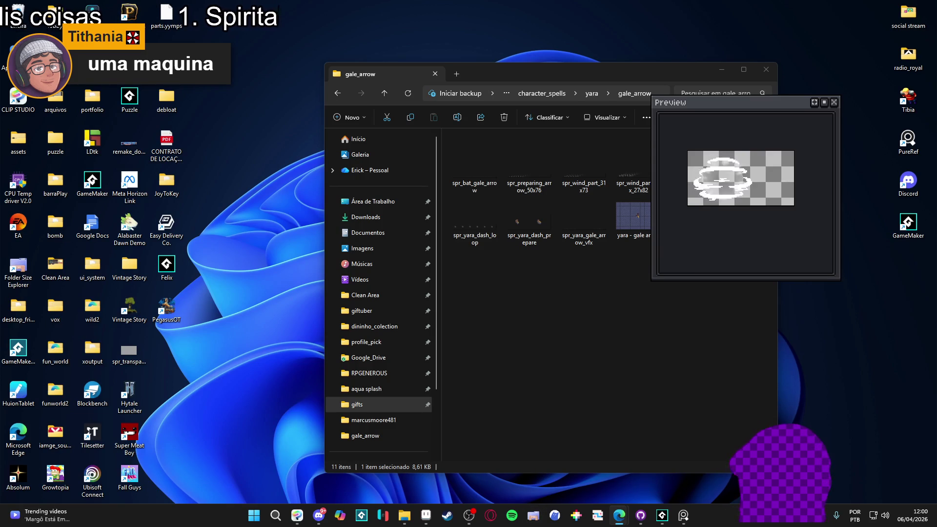
key(alt+Tab)
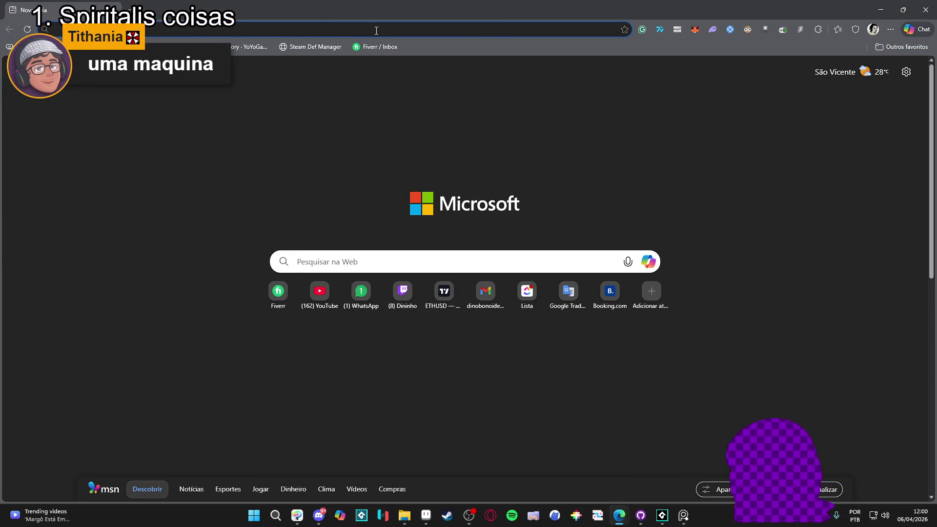
Go to the generous_studio Instagram profile from the address-bar suggestion
text(g)
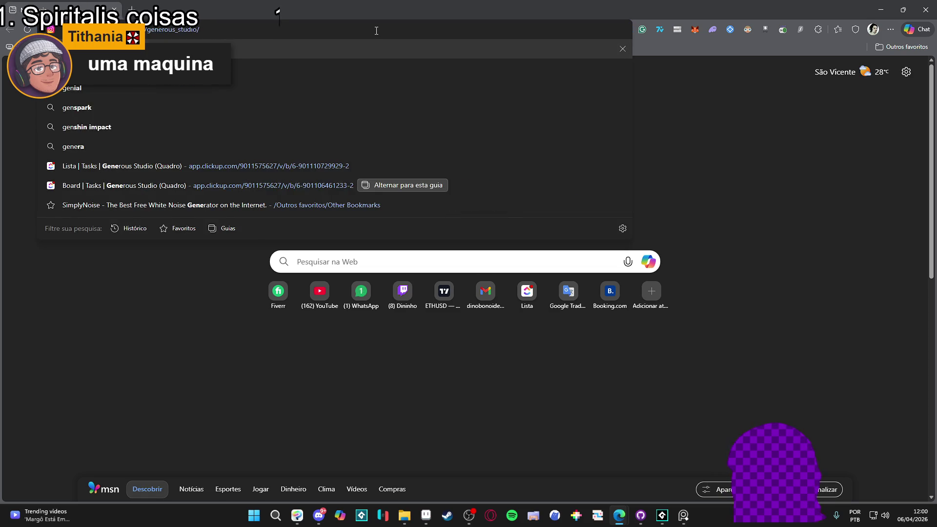
key(Escape)
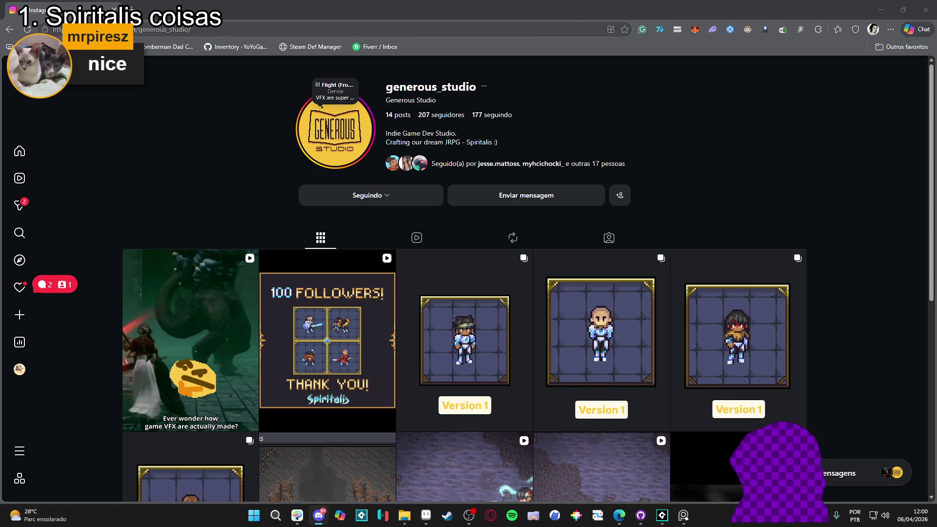
key(alt+Tab)
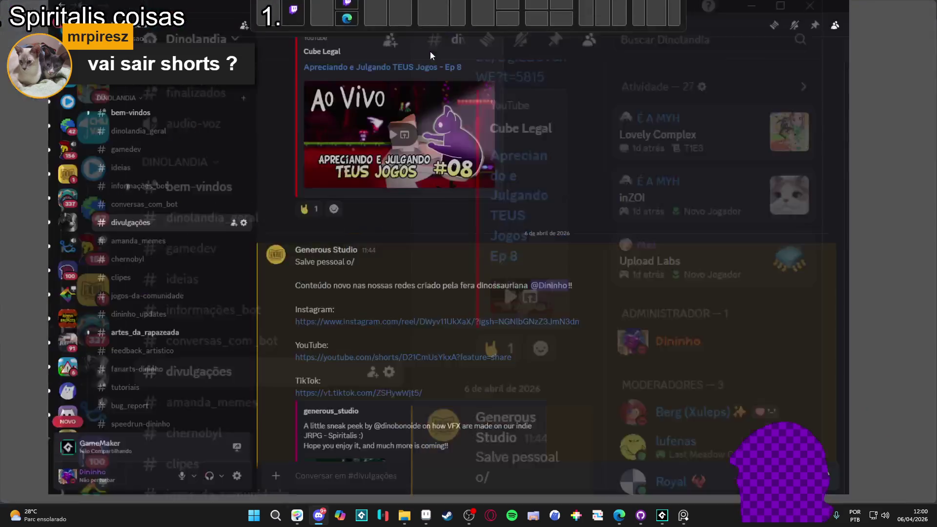
scroll(478, 236, down, 1)
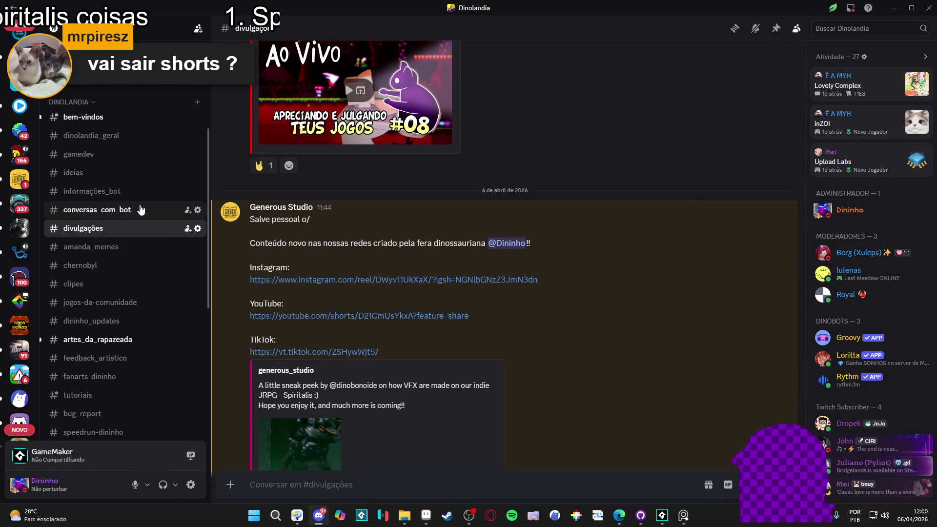
scroll(381, 213, down, 10)
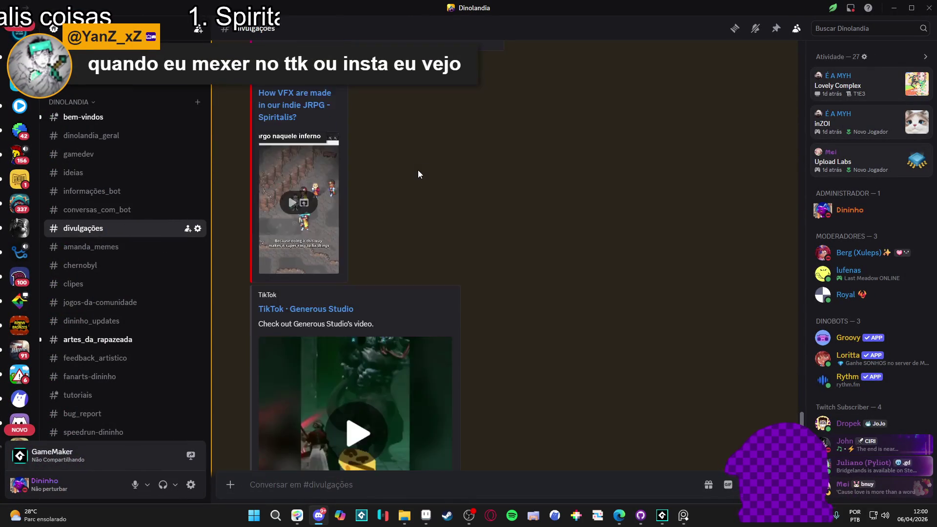
scroll(429, 172, up, 10)
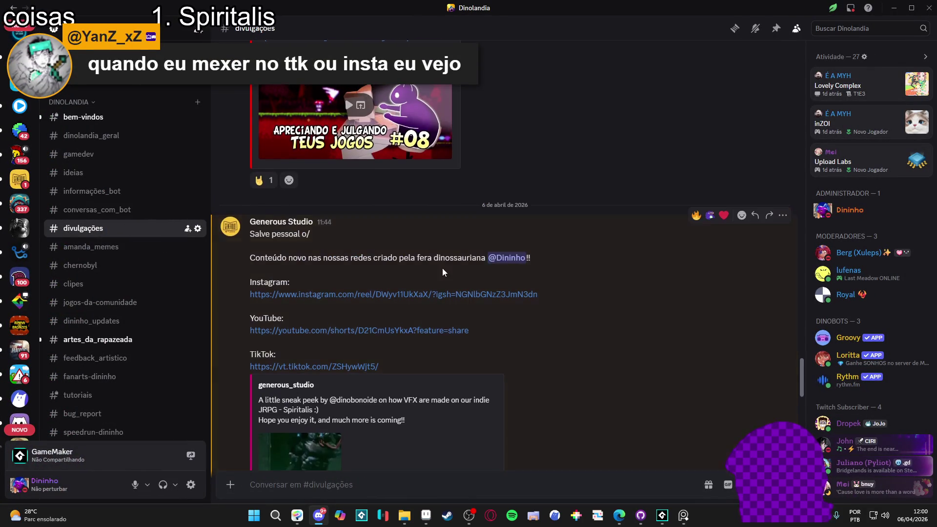
scroll(493, 249, down, 8)
scroll(493, 248, down, 3)
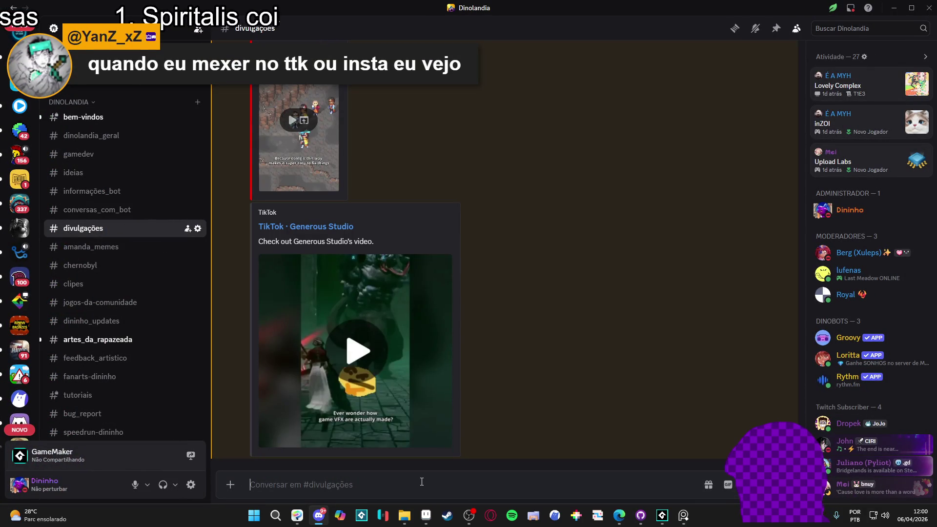
text(@everyone Engaja rapazeada, pls)
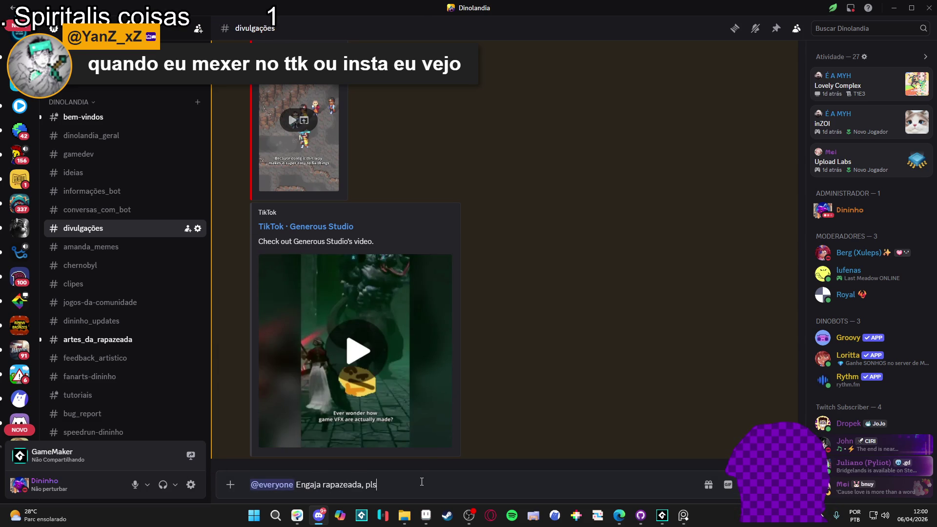
key(Return)
key(Return)
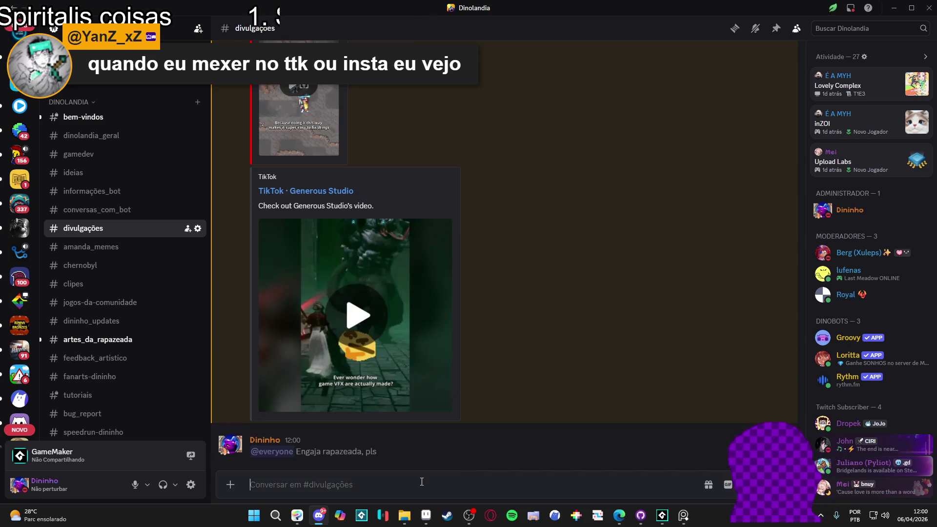
Select and copy the studio post's Instagram, YouTube and TikTok links
scroll(468, 329, up, 10)
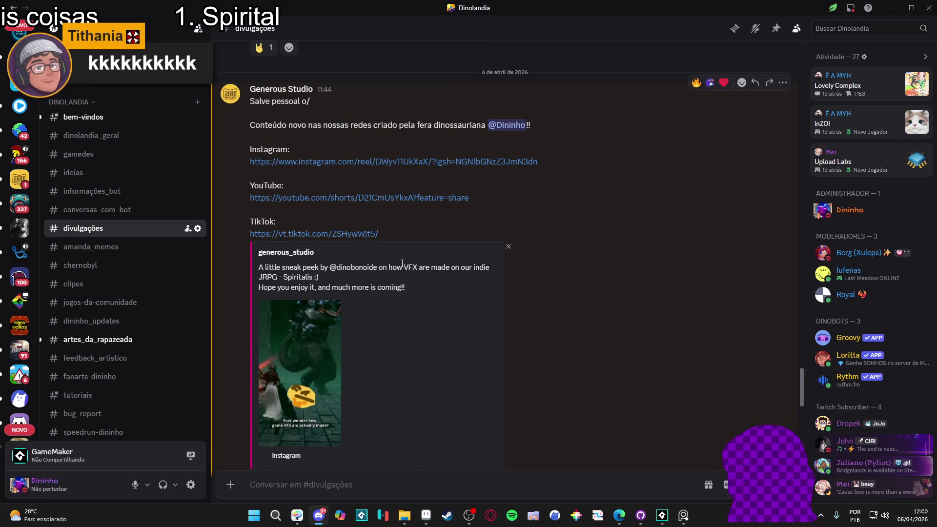
mouse_move(386, 234)
mouse_down()
mouse_move(250, 159)
mouse_move(247, 146)
mouse_up()
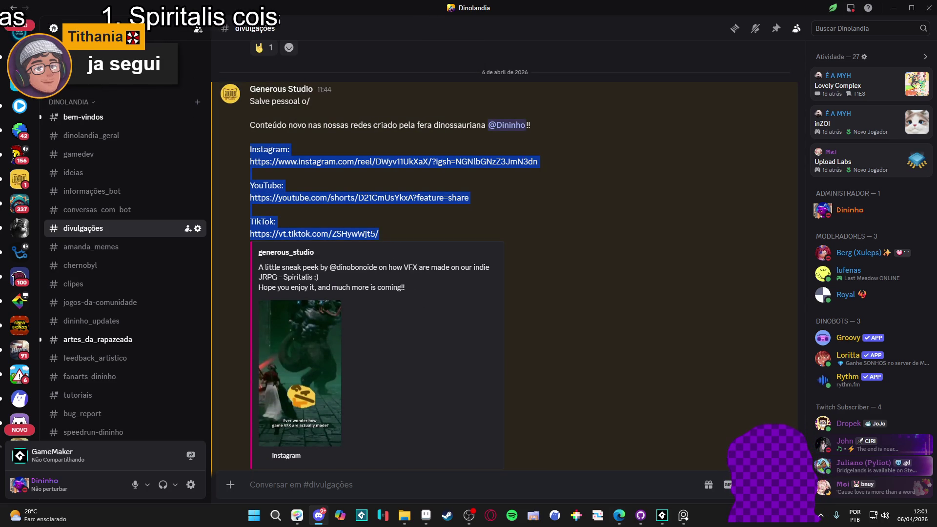
key(alt+Tab)
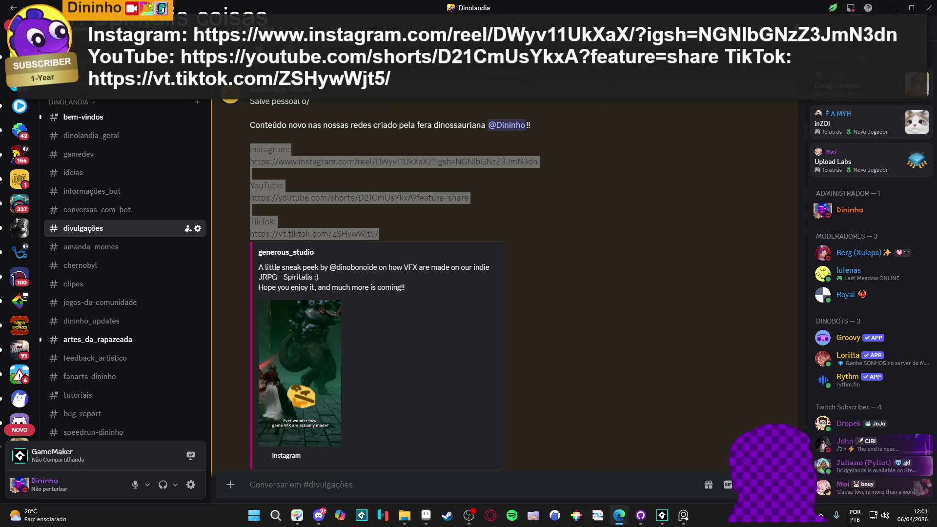
From the divulgações channel, open the Spiritalis VFX Short, pause and like it, then return
click(464, 228)
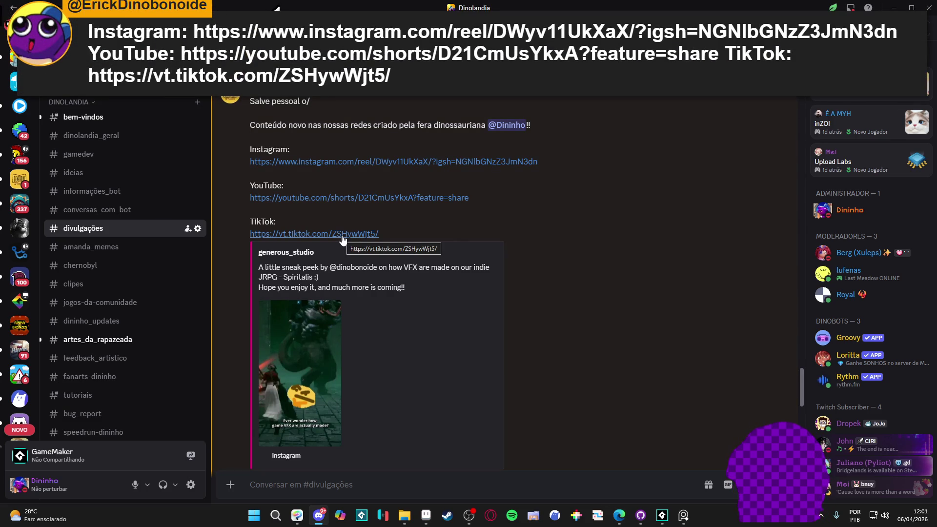
click(367, 199)
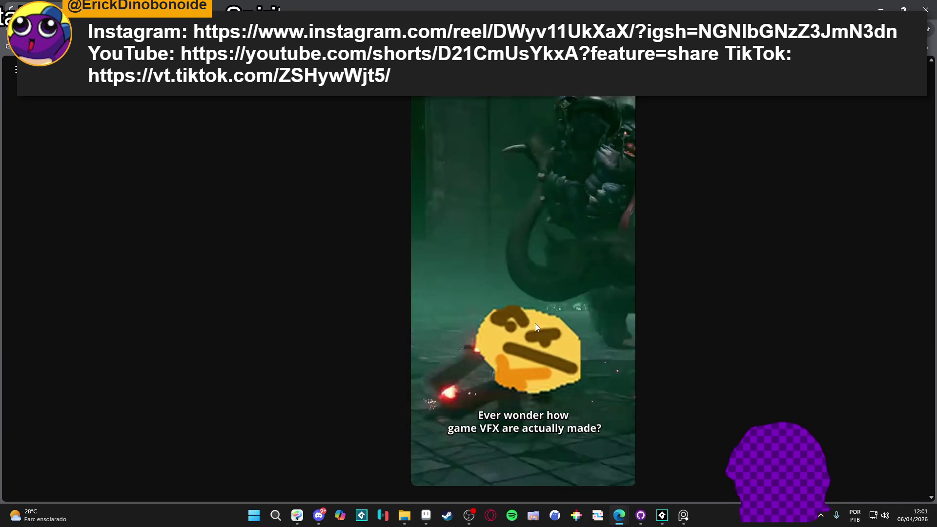
click(566, 264)
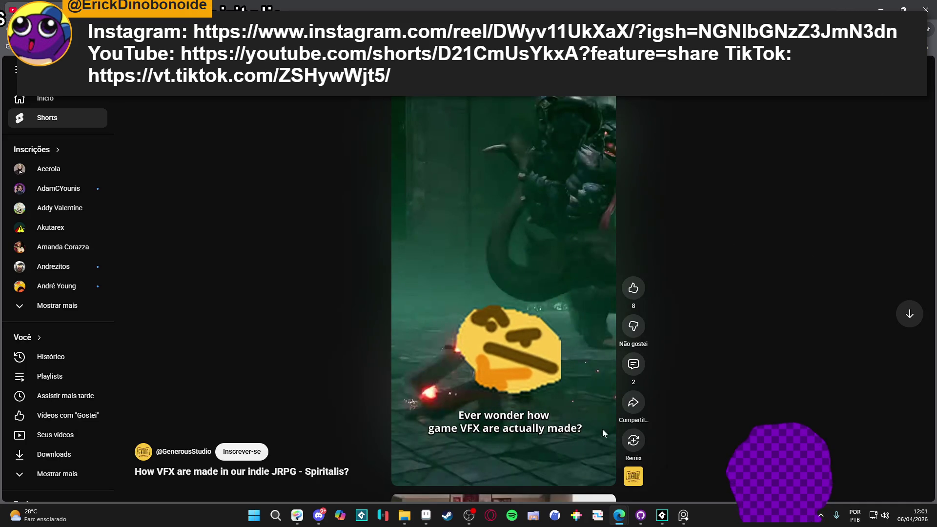
click(634, 288)
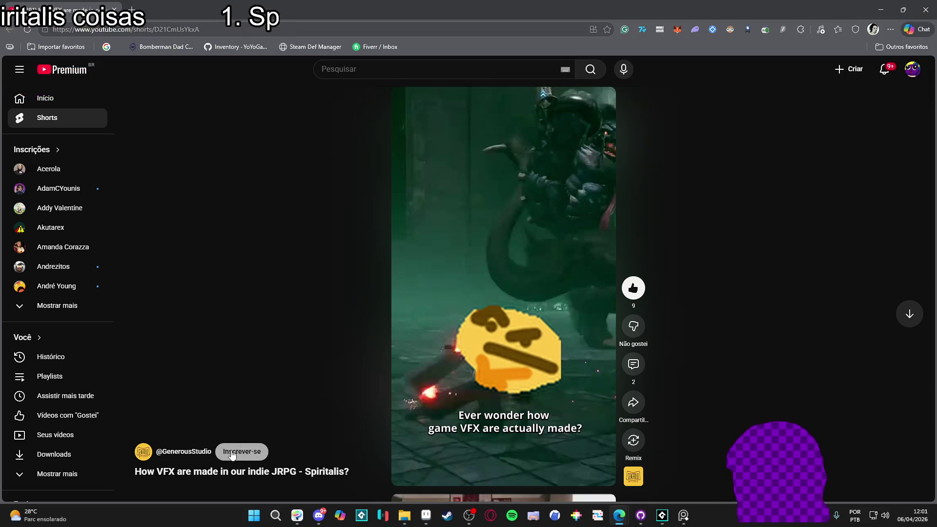
key(alt+Tab)
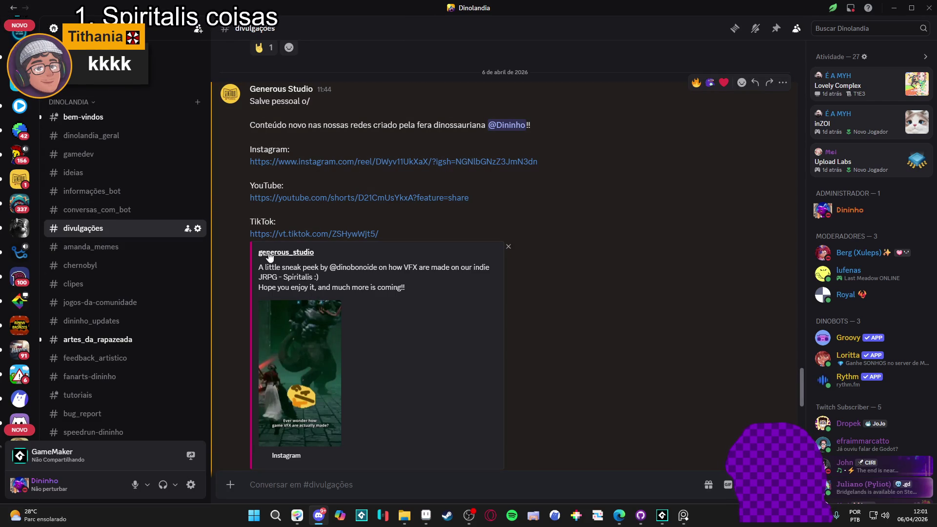
click(284, 235)
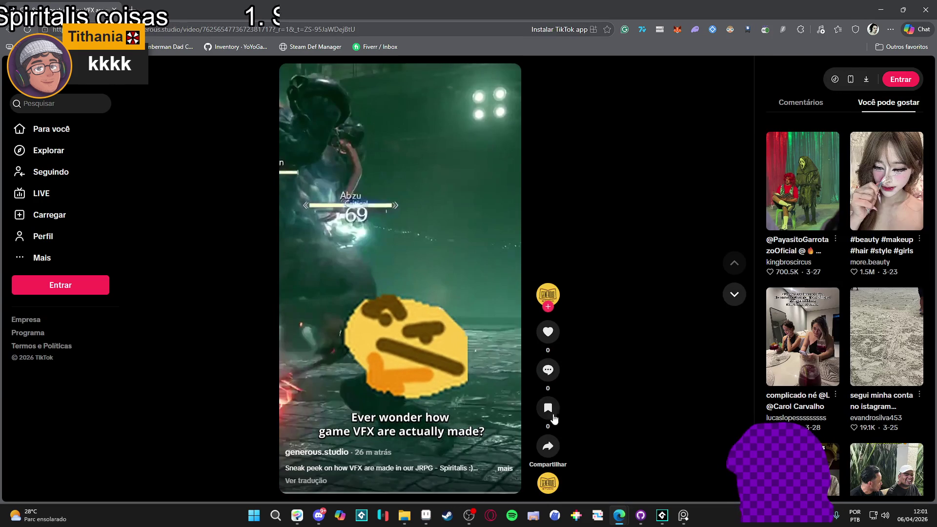
click(543, 334)
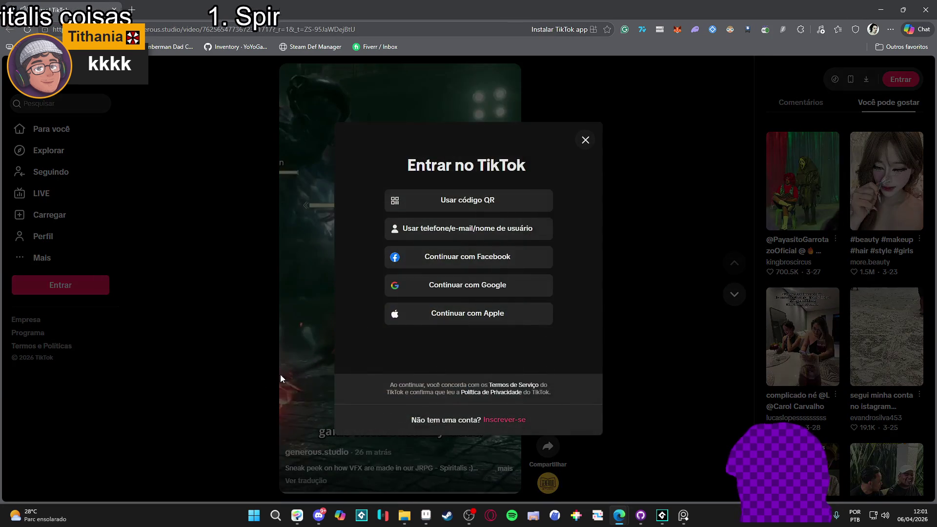
click(585, 140)
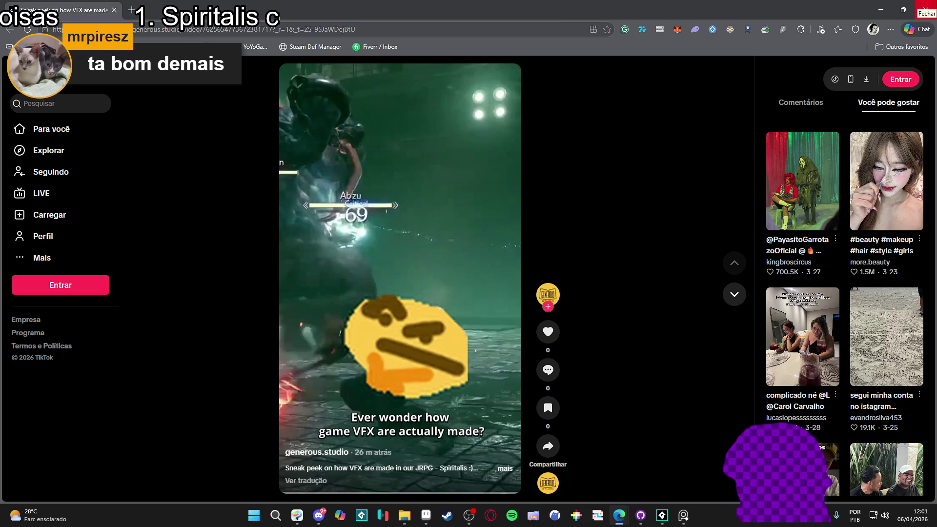
click(926, 10)
scroll(353, 419, down, 5)
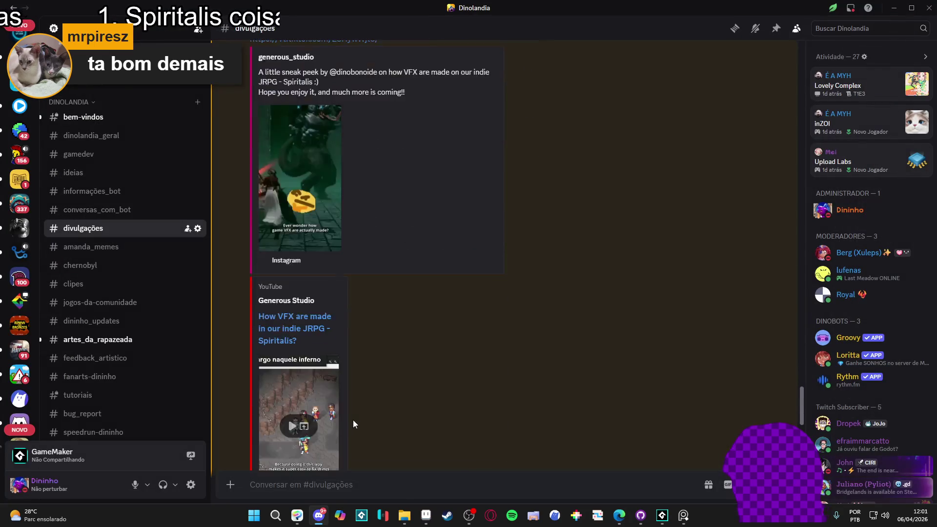